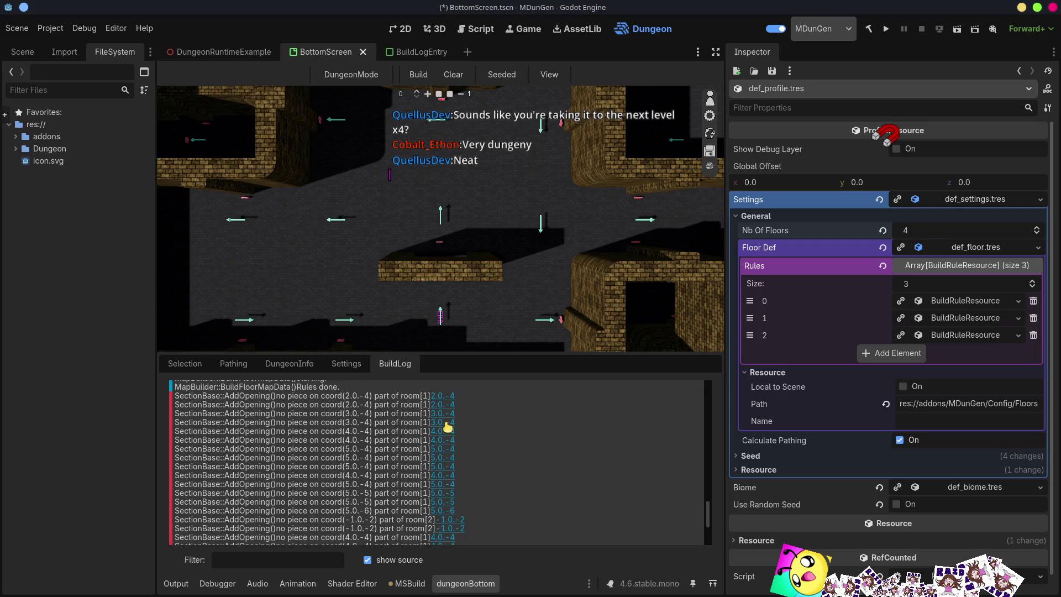
# - Jump to the dungeon spot flagged in the build log, then show floor 0 of the maze
pyautogui.scroll(1, 451, 269)
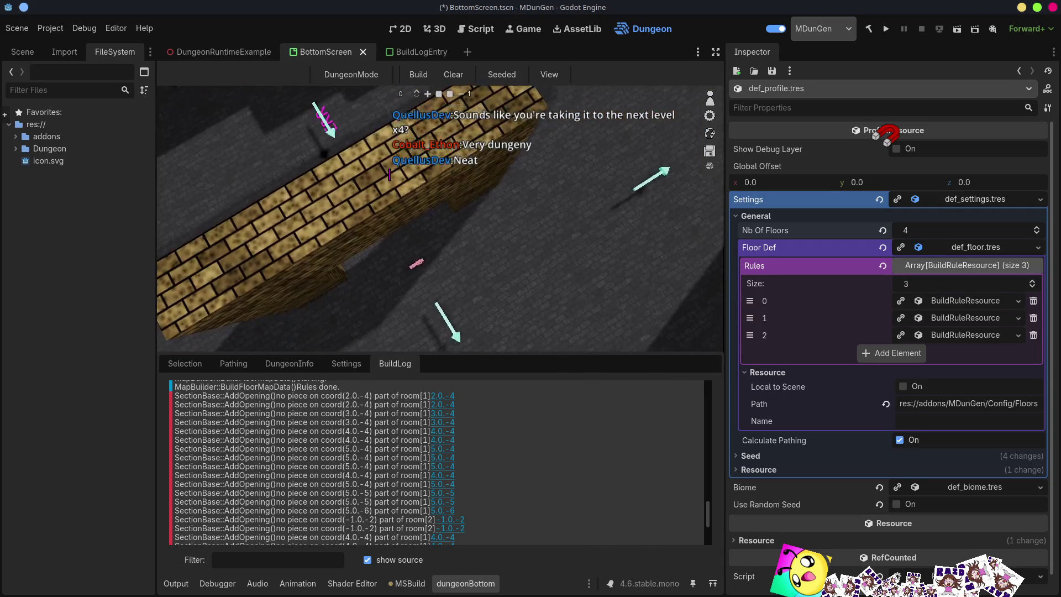
pyautogui.click(450, 402)
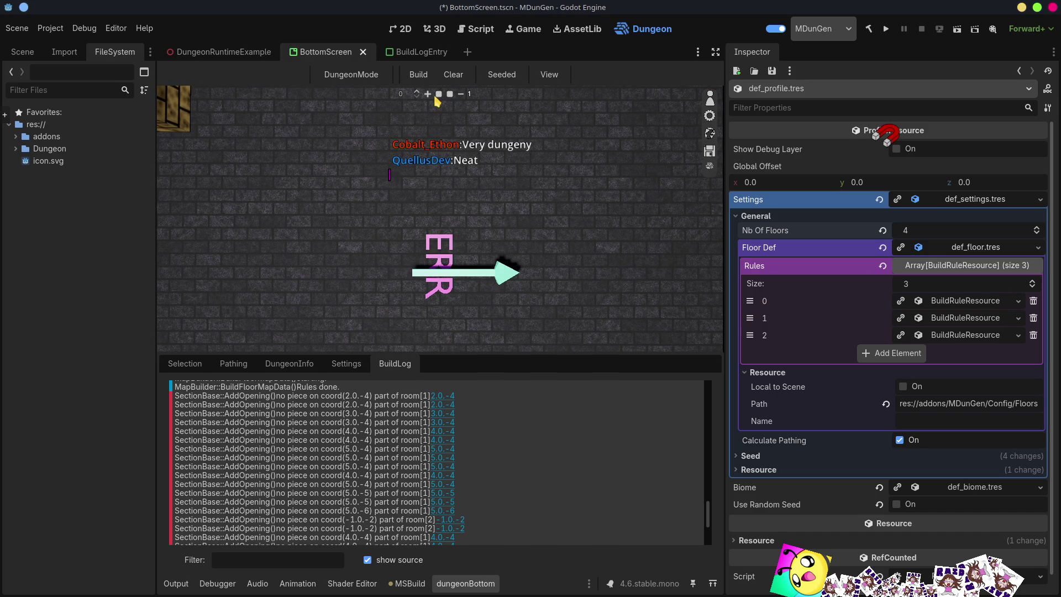
pyautogui.click(461, 95)
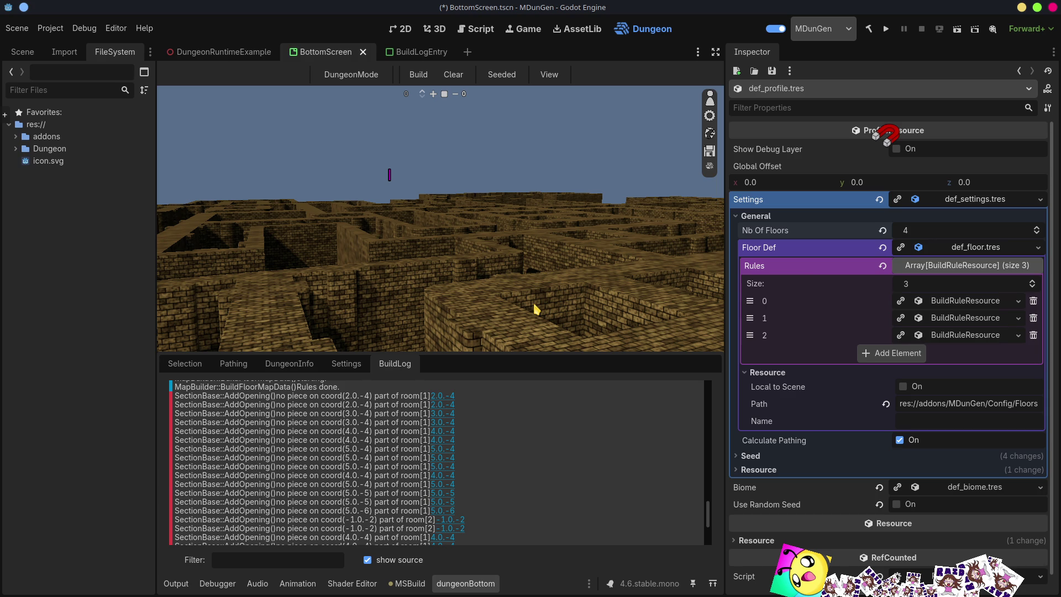
pyautogui.scroll(8, 533, 301)
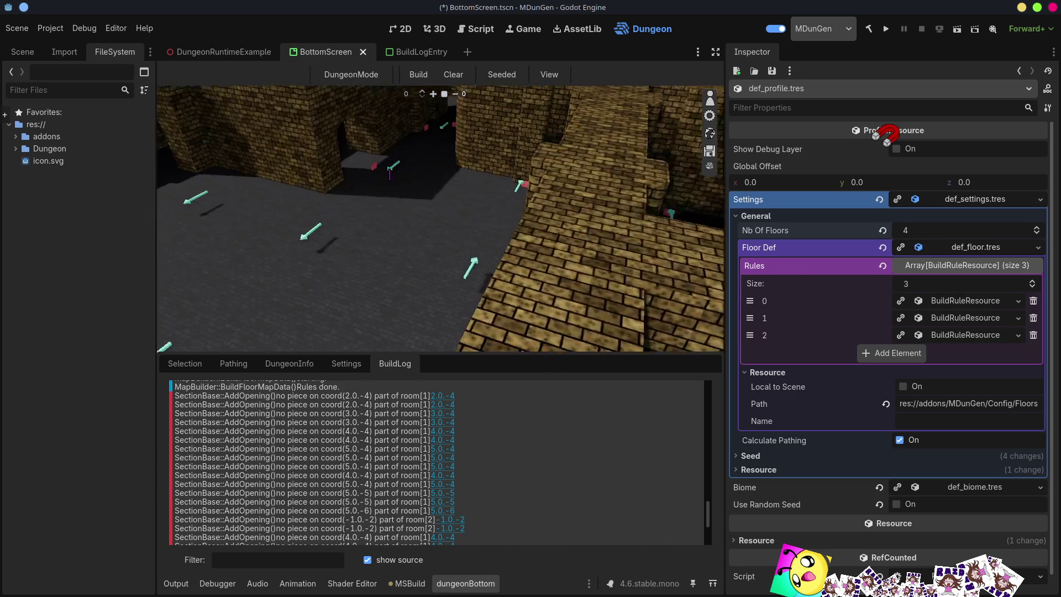
pyautogui.press('w')
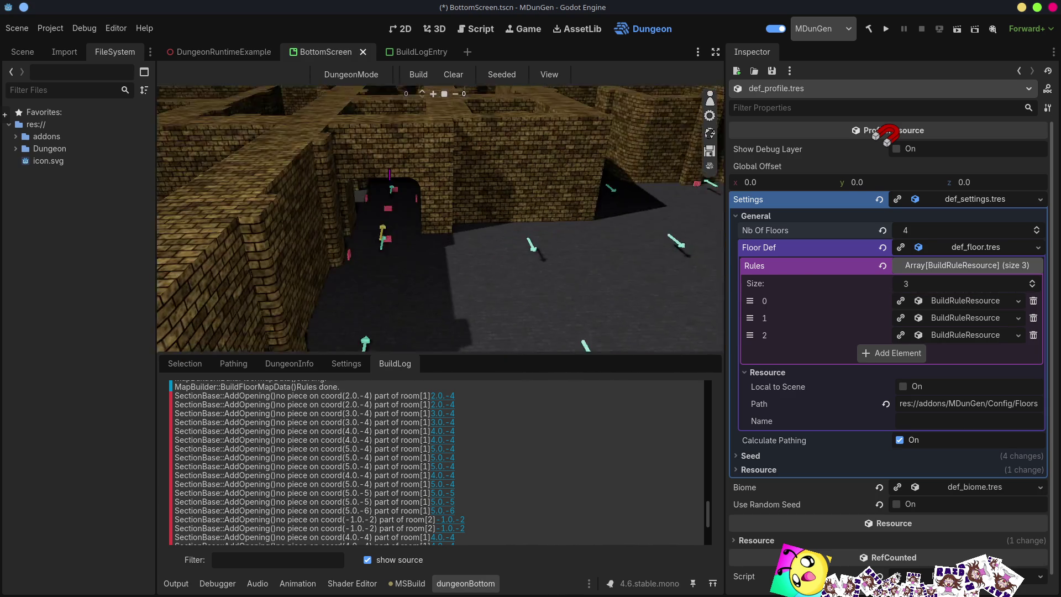
pyautogui.press('s')
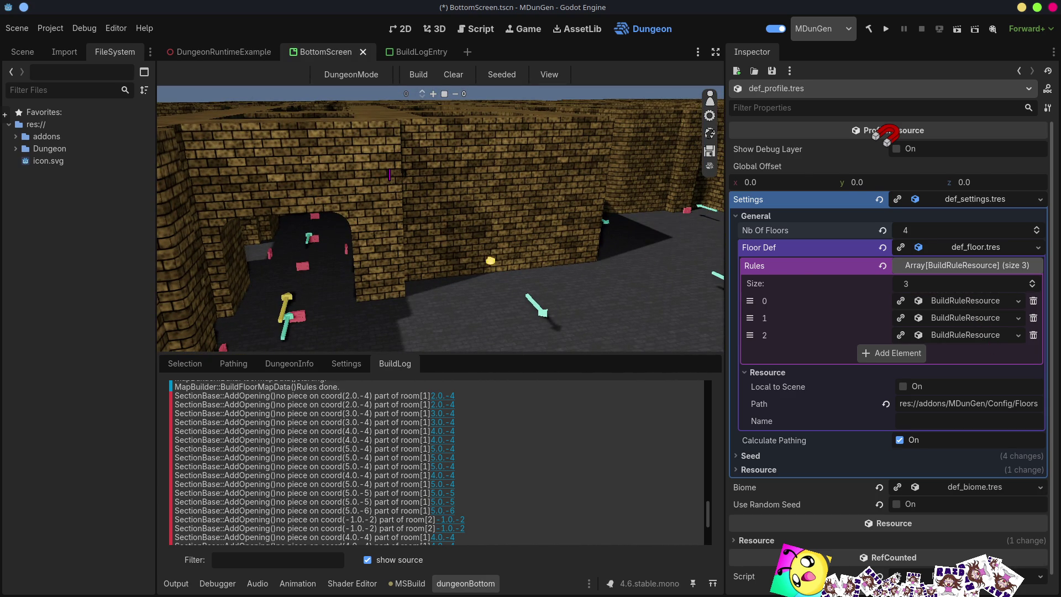
pyautogui.press('w')
pyautogui.press('w')
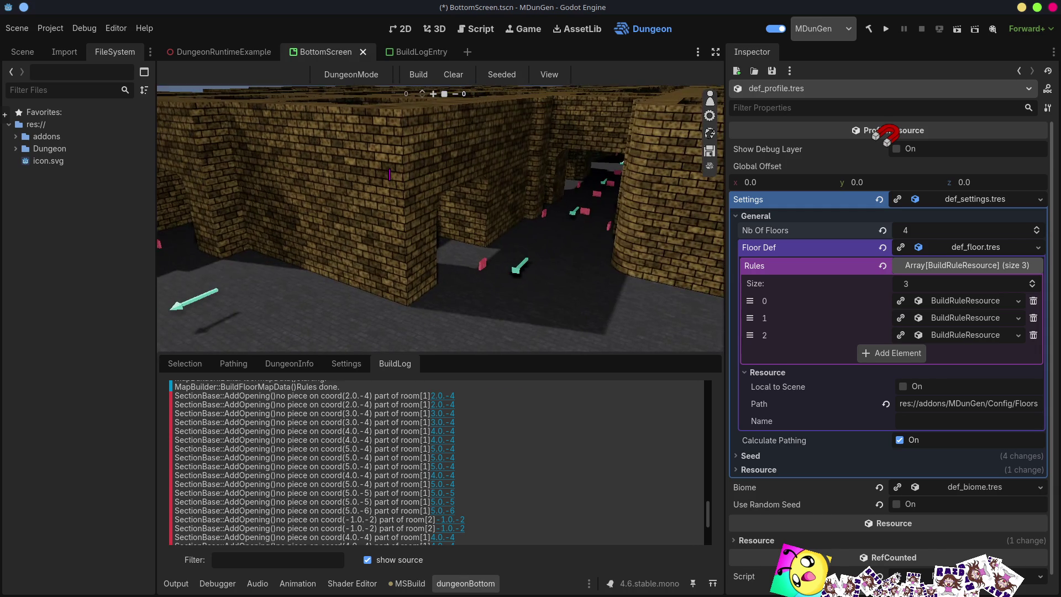
pyautogui.press('w')
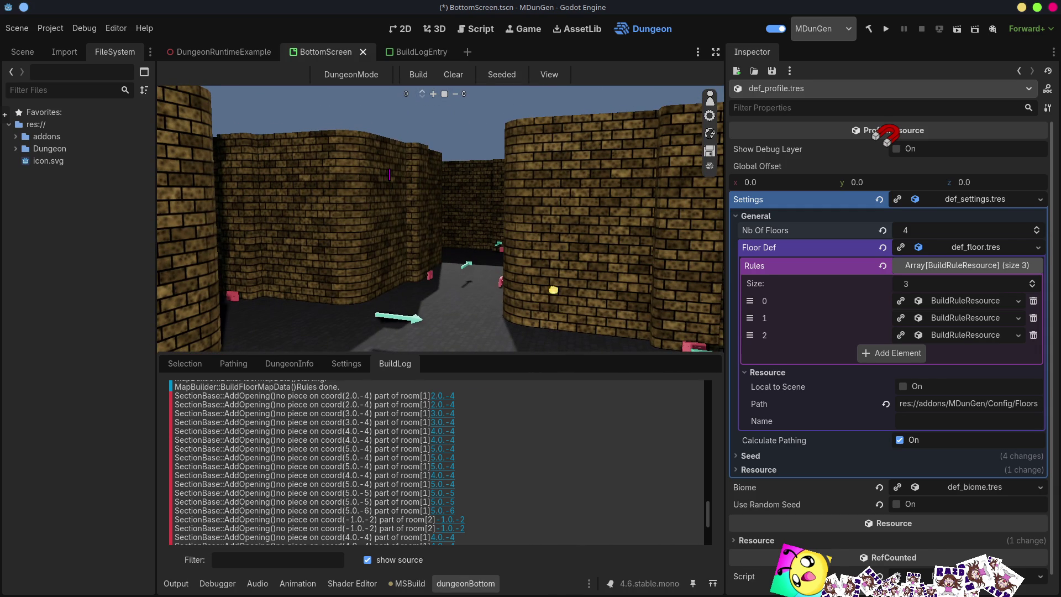
pyautogui.press('w')
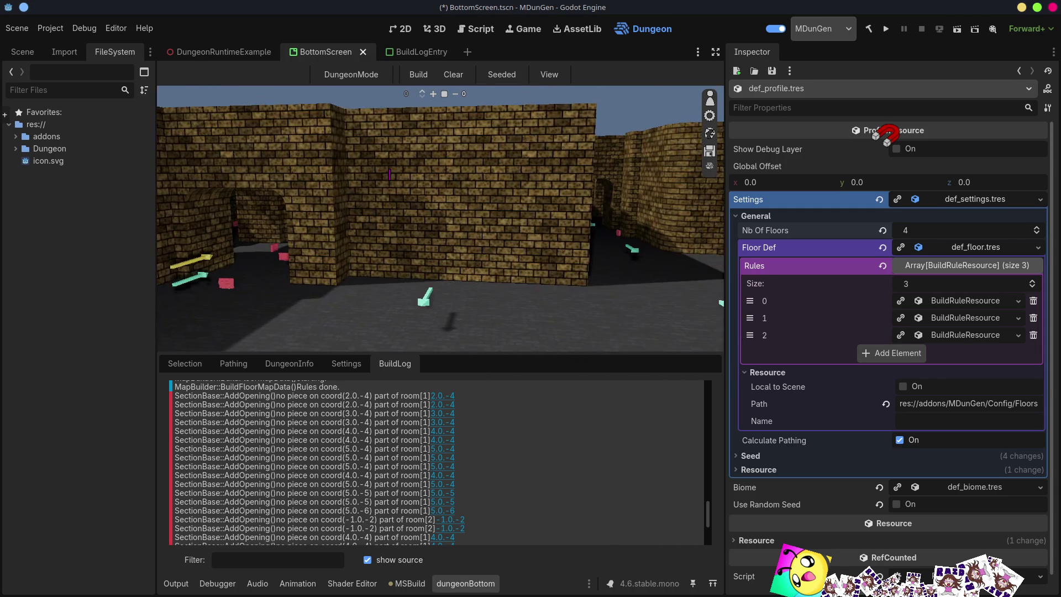
pyautogui.press('e')
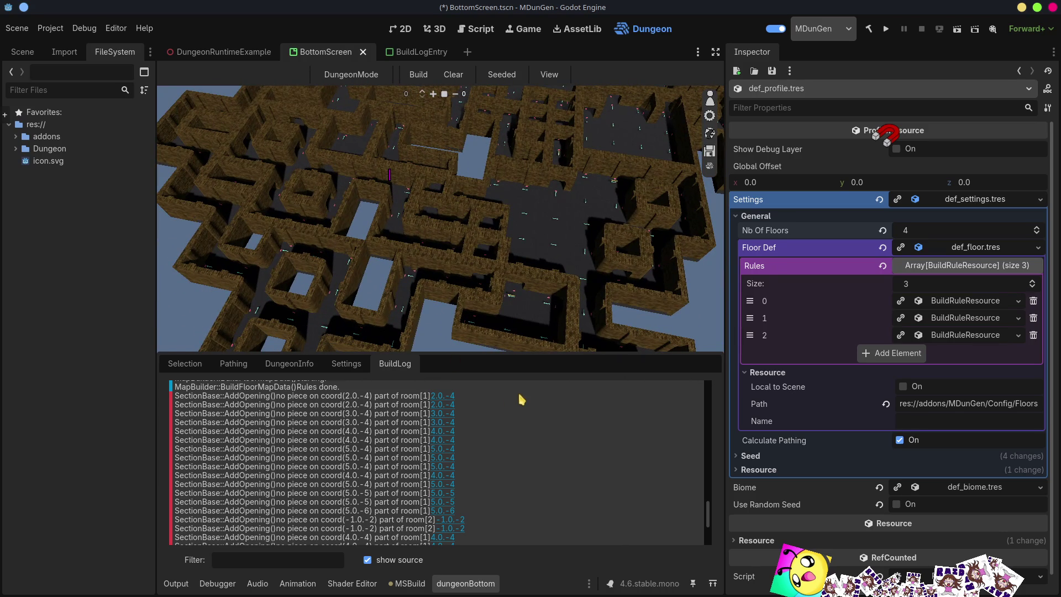
# - Enlarge the dungeon view over the build log and collapse def_settings.tres in the Inspector
pyautogui.moveTo(510, 352); pyautogui.dragTo(513, 397)
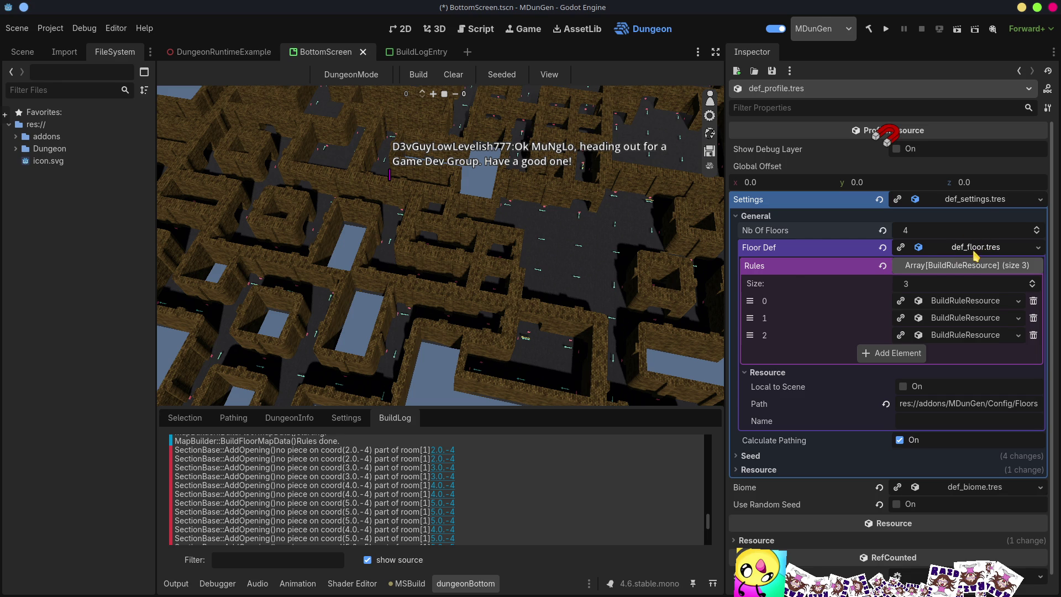
pyautogui.click(987, 200)
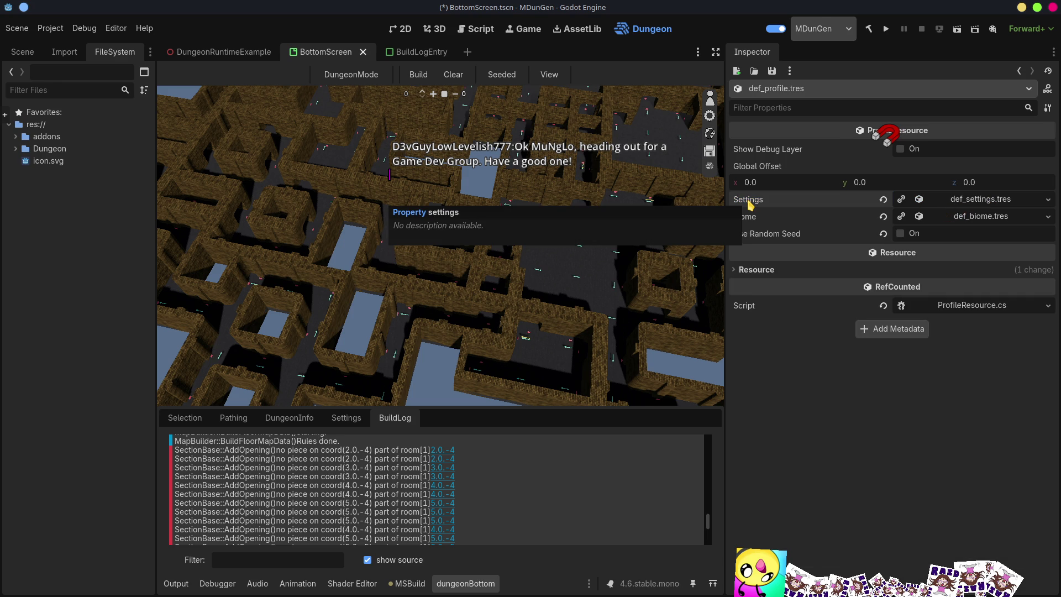
# - Expand def_settings.tres and def_floor.tres to list its three BuildRuleResource rules, then collapse settings
pyautogui.click(983, 202)
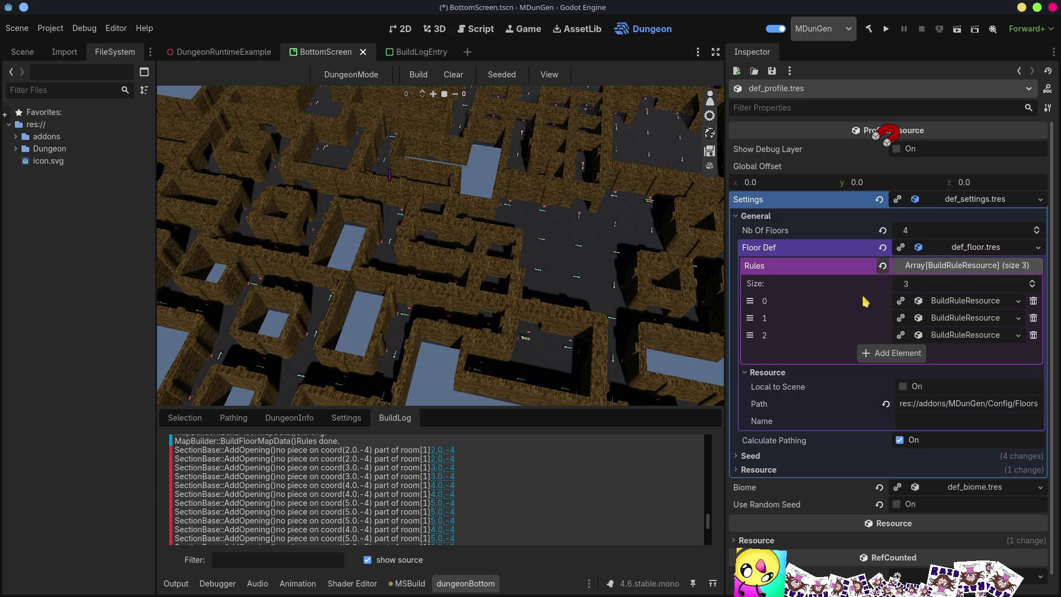
pyautogui.click(978, 250)
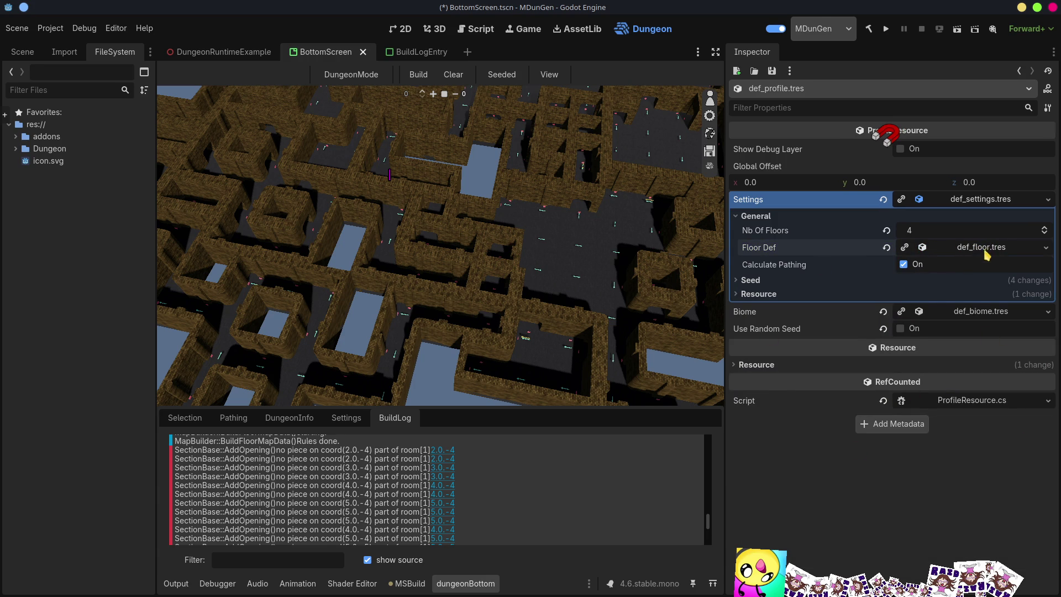
pyautogui.click(987, 252)
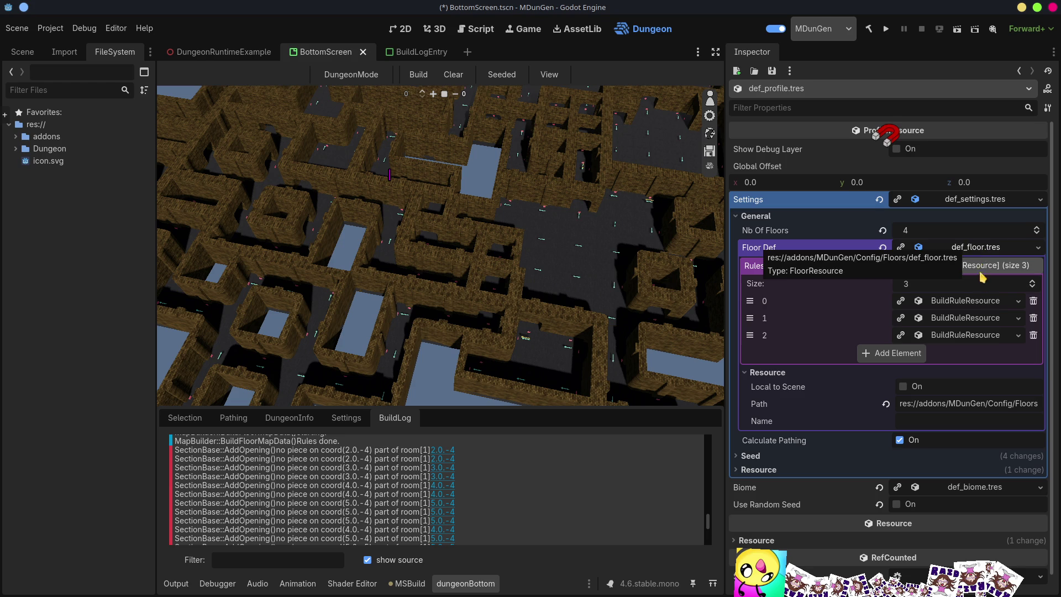
pyautogui.click(976, 249)
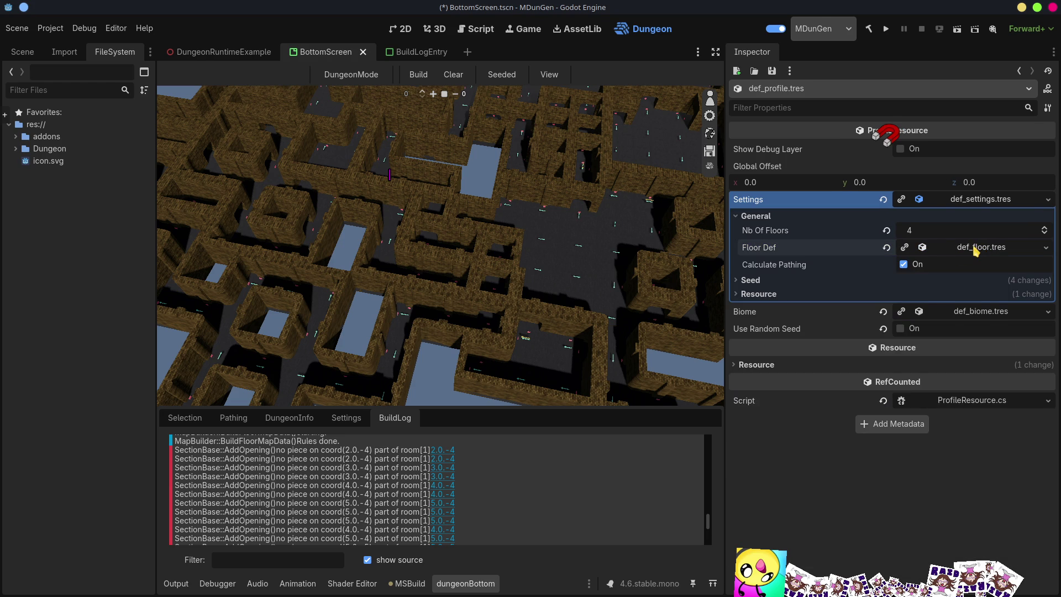
pyautogui.click(976, 250)
pyautogui.click(956, 266)
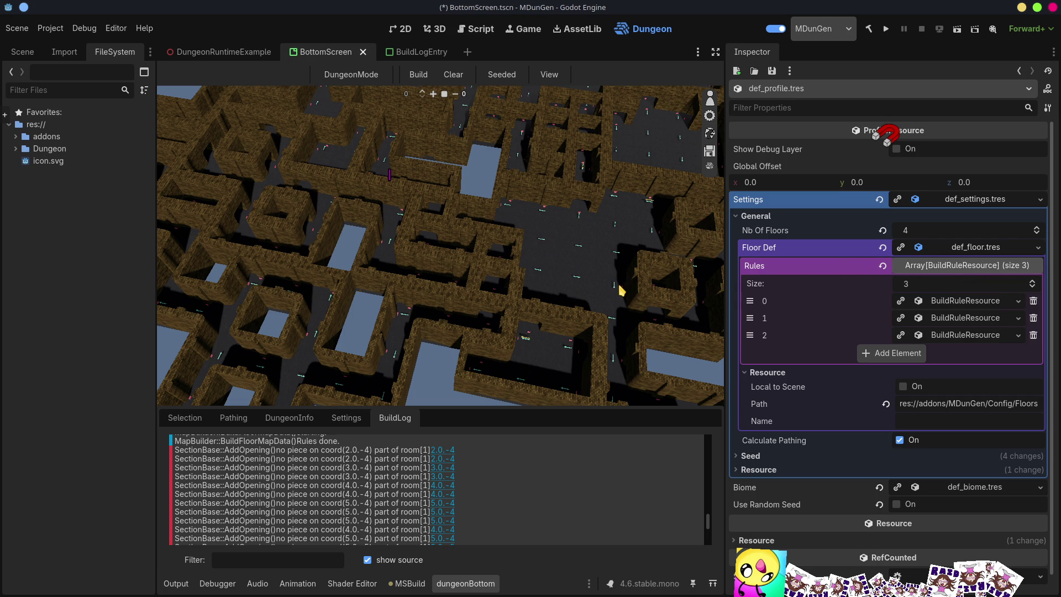
pyautogui.moveTo(619, 287); pyautogui.dragTo(619, 287)
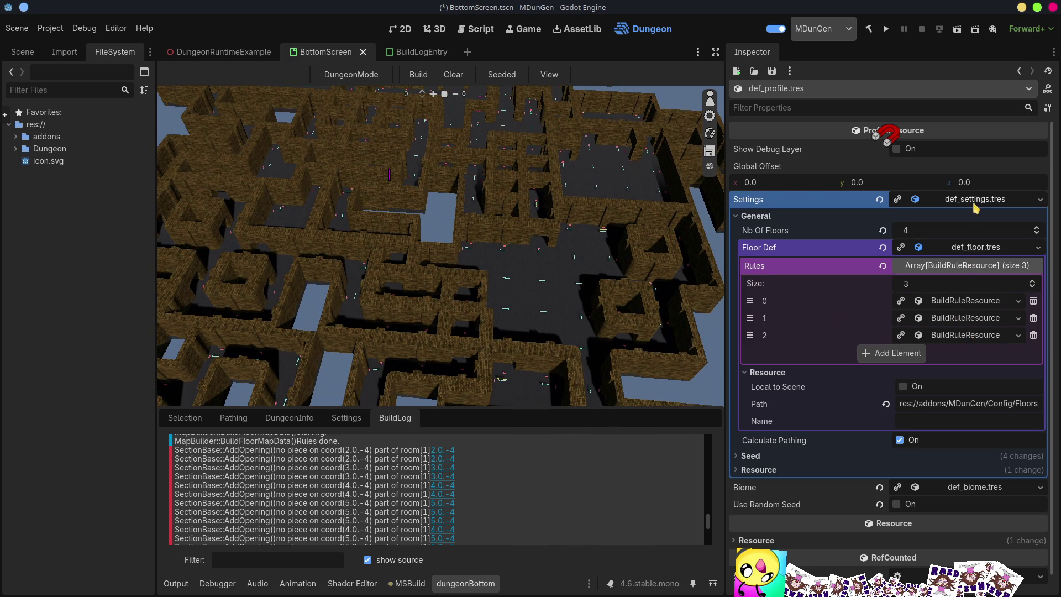
pyautogui.click(977, 200)
# - Open def_wall01.tscn from def_biome.tres Walls element 0 resources as its own scene
pyautogui.click(978, 217)
pyautogui.click(973, 337)
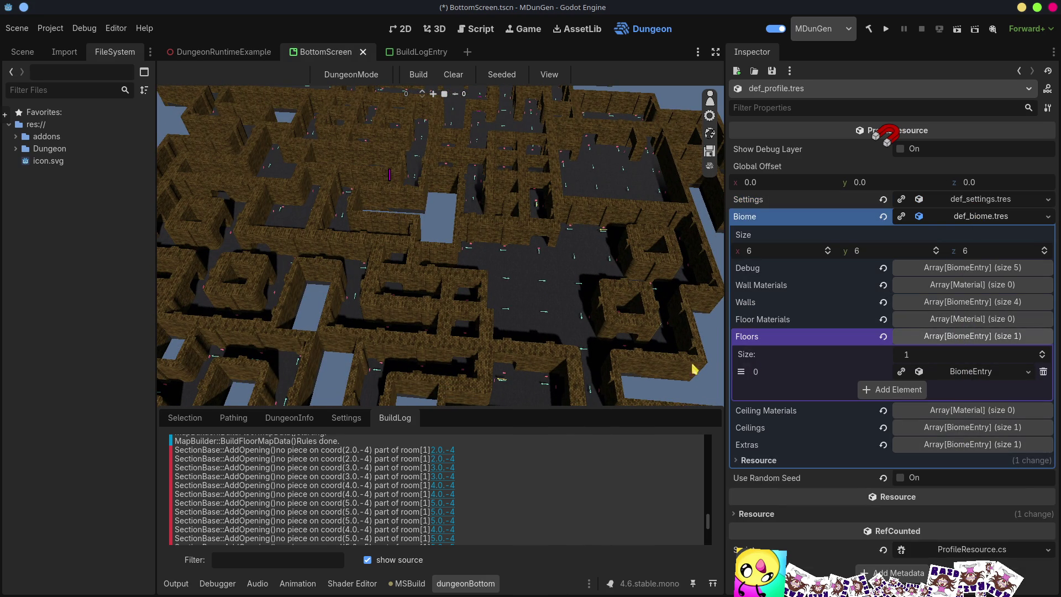
pyautogui.click(951, 301)
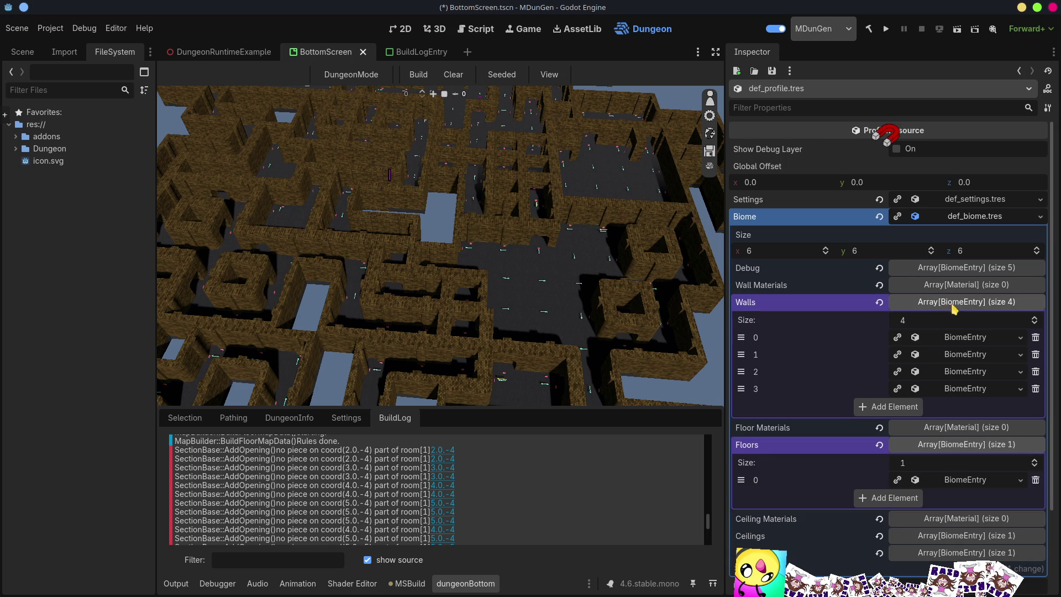
pyautogui.click(962, 338)
pyautogui.click(965, 373)
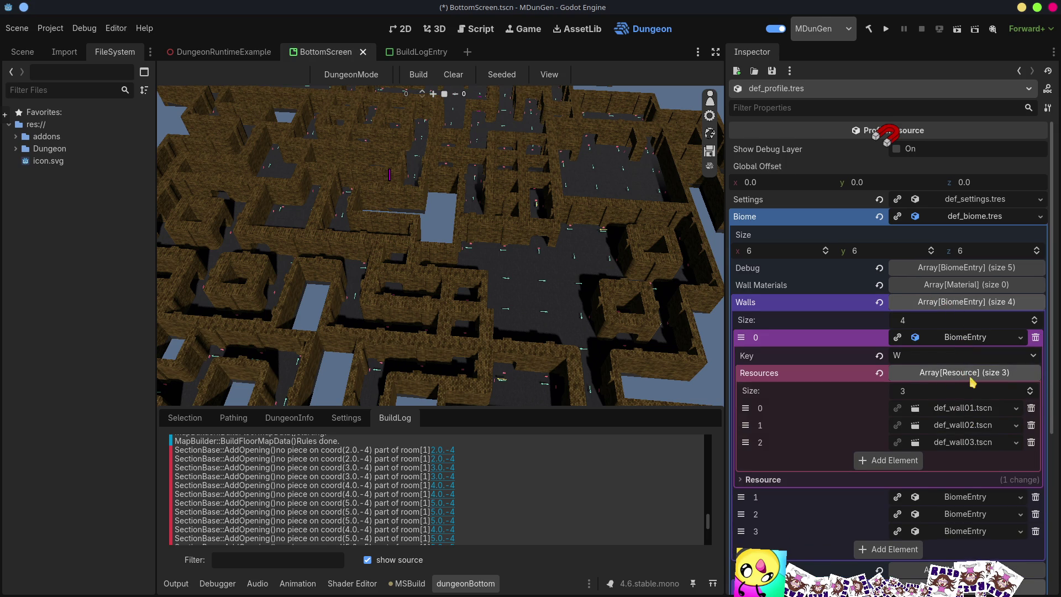
pyautogui.click(966, 409)
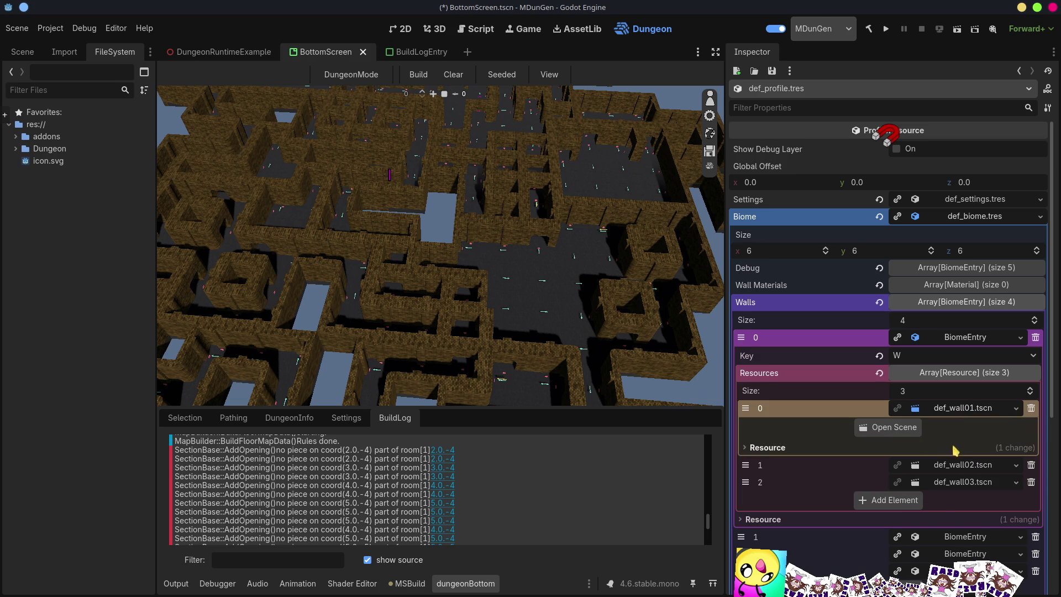
pyautogui.click(901, 430)
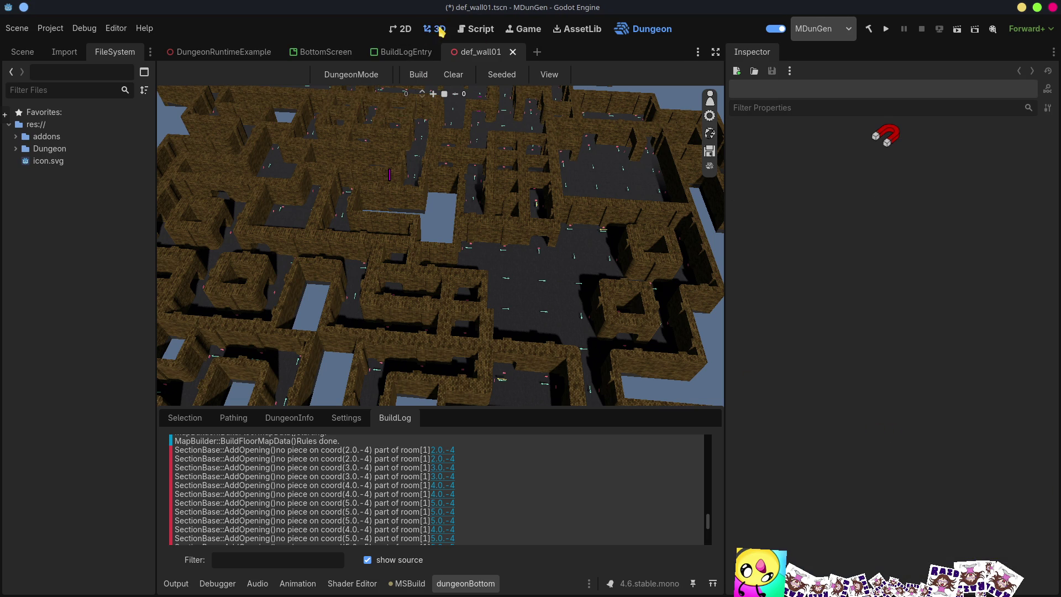
# - Show the def_wall01 brick wall in the 3D workspace and expand the addons folder
pyautogui.click(435, 29)
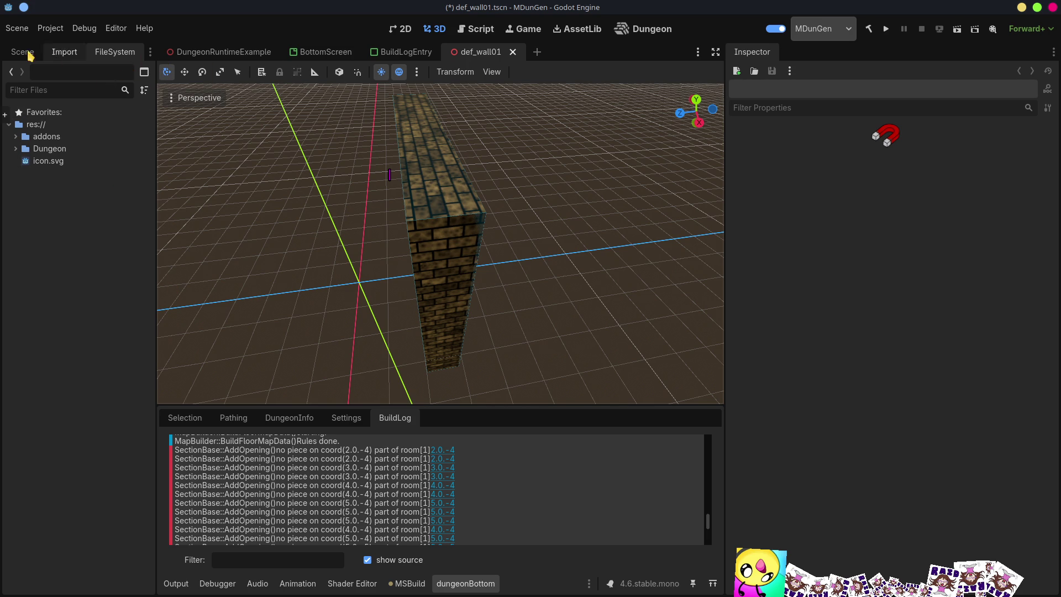
pyautogui.click(16, 138)
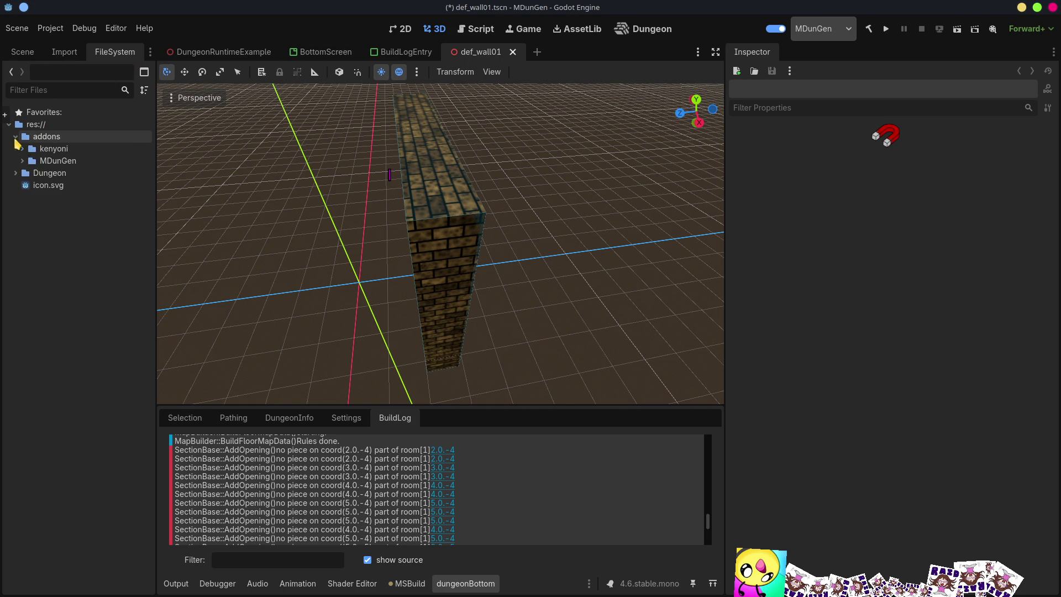
# - Open MDunGen's BlendFiles/Standard.blend in Blender as an external program
pyautogui.click(22, 160)
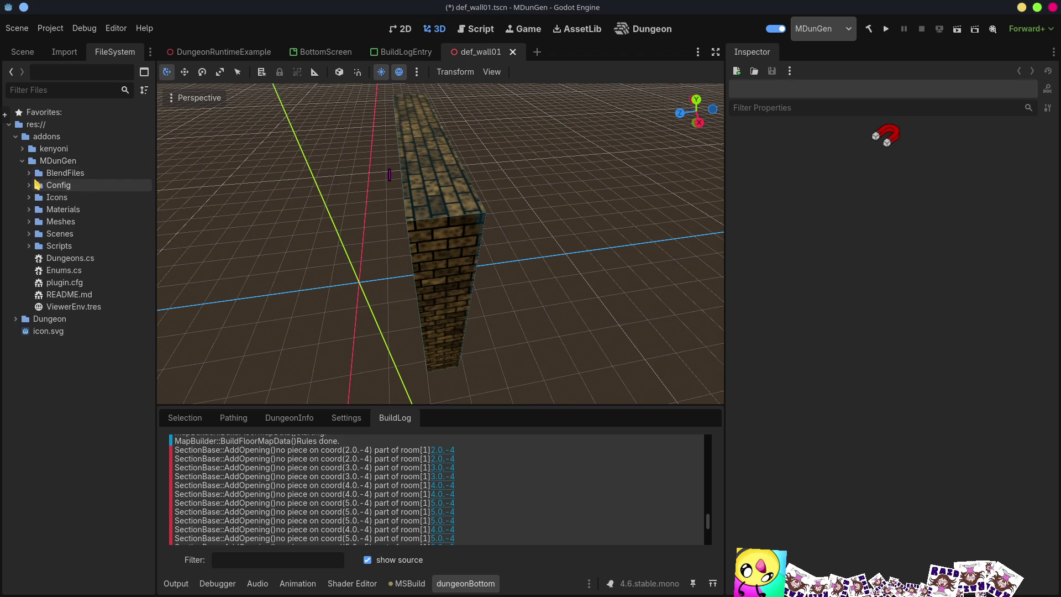
pyautogui.click(29, 173)
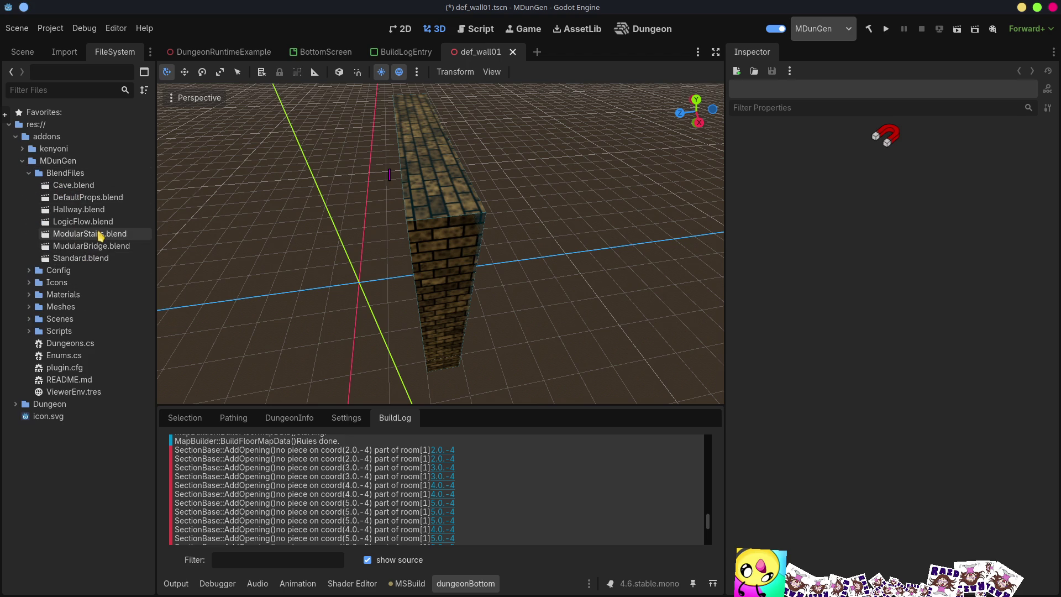
pyautogui.click(87, 259)
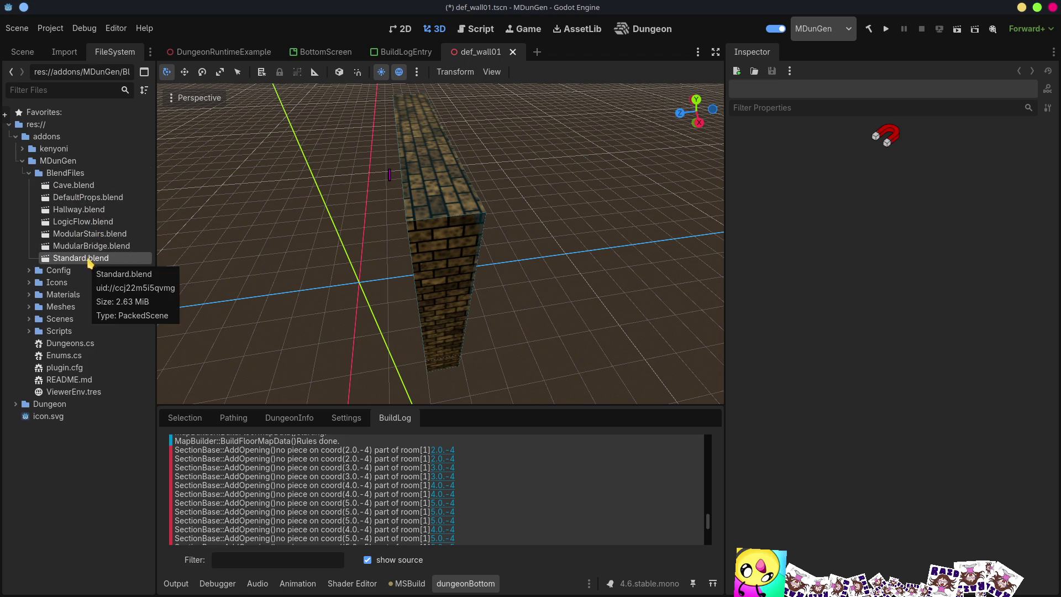
pyautogui.rightClick(87, 262)
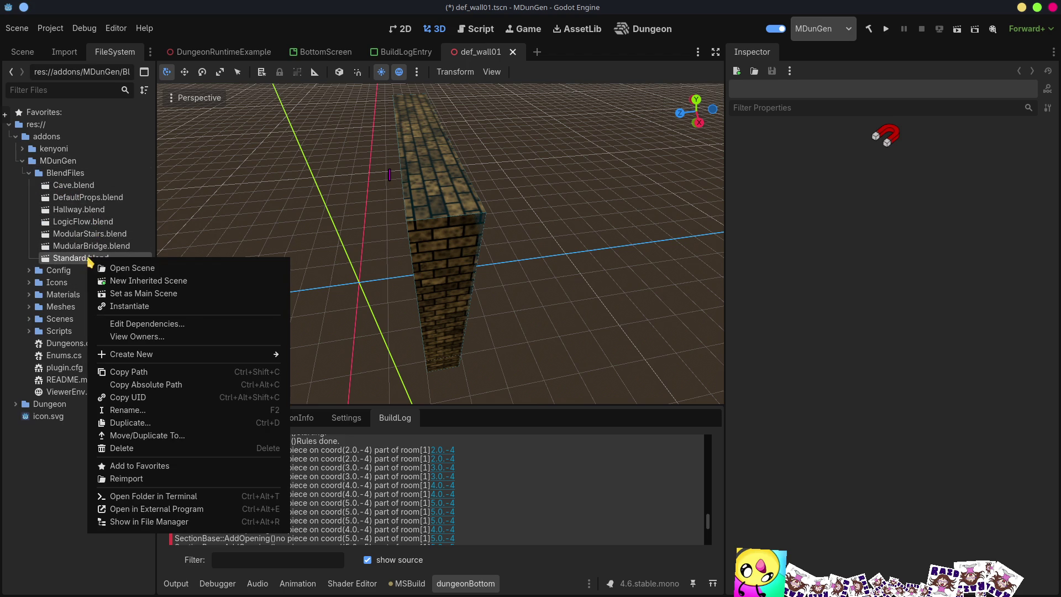
pyautogui.click(153, 509)
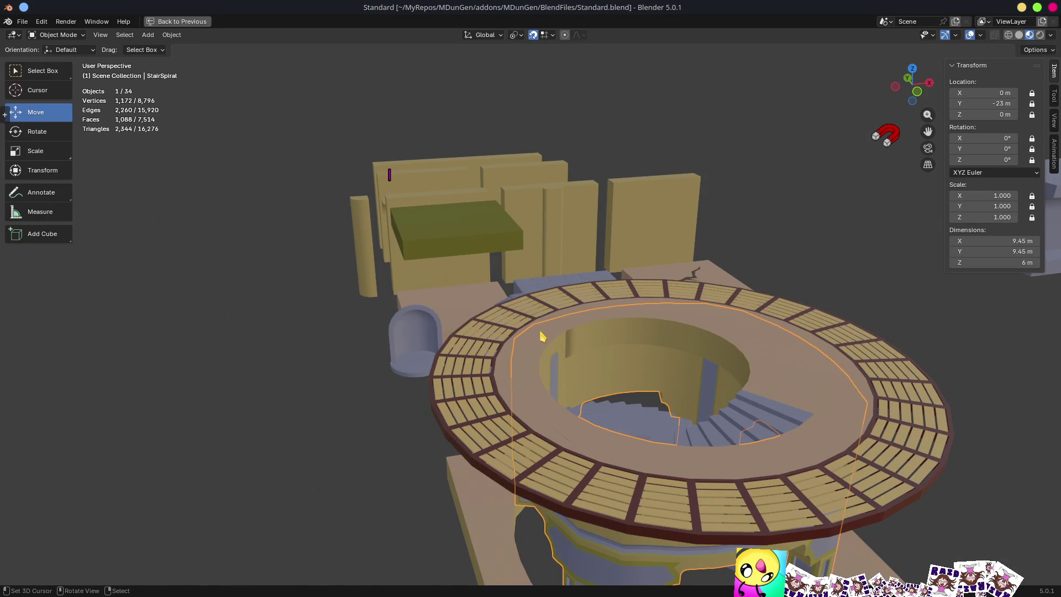
pyautogui.scroll(-5, 543, 337)
pyautogui.moveTo(543, 336)
pyautogui.mouseDown()
pyautogui.moveTo(474, 395)
pyautogui.moveTo(435, 352)
pyautogui.moveTo(527, 354)
pyautogui.moveTo(694, 318)
pyautogui.moveTo(666, 296)
pyautogui.mouseUp()
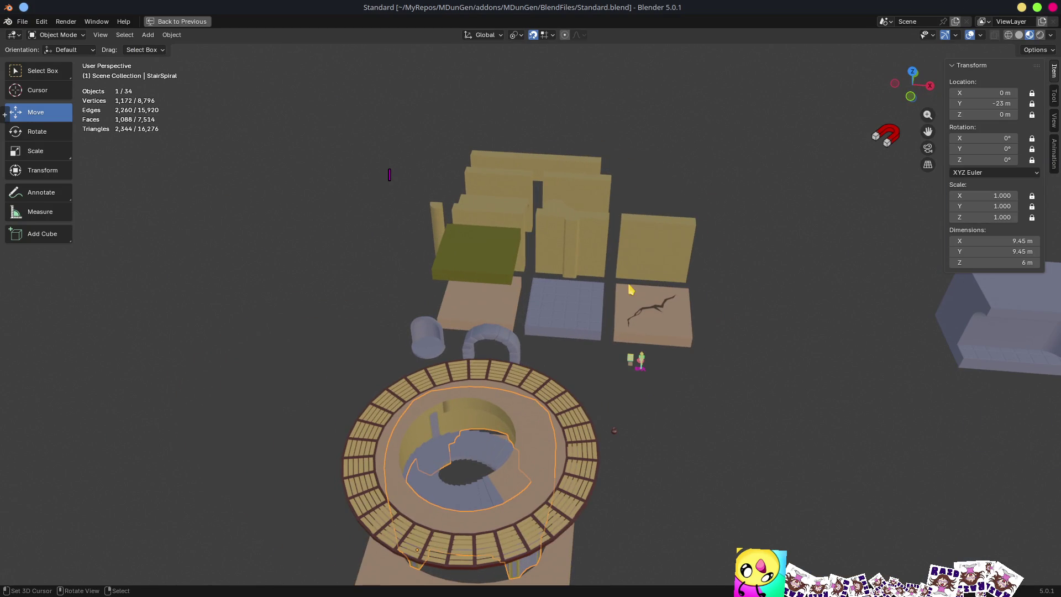
# - Inspect the Wall01, Floor01, Floor03 and WallOpening01 pieces' transforms from several angles
pyautogui.click(518, 216)
pyautogui.click(578, 232)
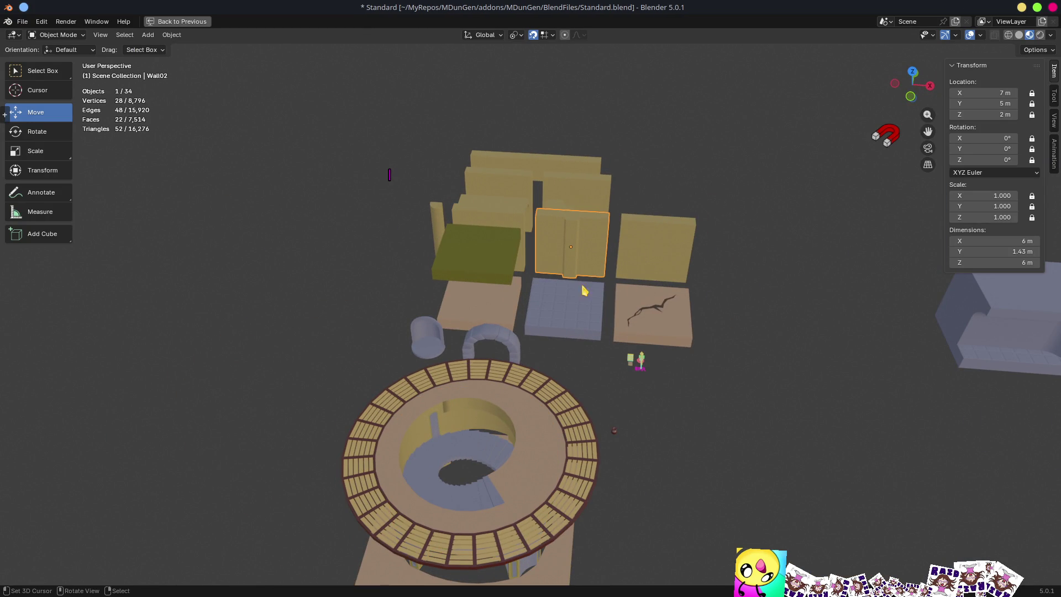
pyautogui.click(495, 313)
pyautogui.click(551, 317)
pyautogui.click(644, 311)
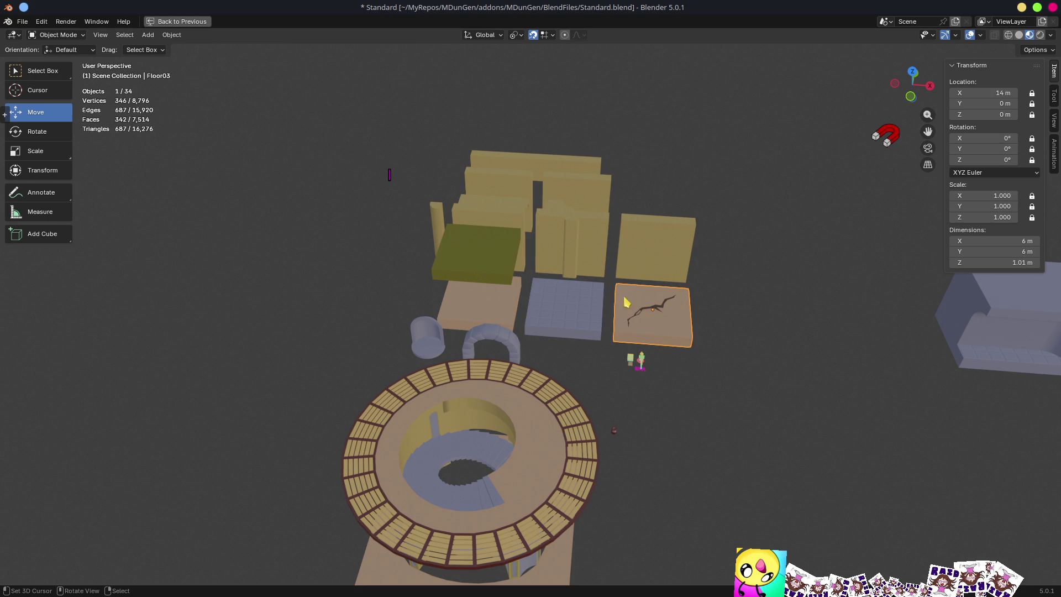
pyautogui.click(523, 173)
pyautogui.click(463, 214)
pyautogui.moveTo(420, 248)
pyautogui.mouseDown()
pyautogui.moveTo(403, 265)
pyautogui.moveTo(648, 241)
pyautogui.moveTo(178, 230)
pyautogui.moveTo(529, 215)
pyautogui.moveTo(526, 206)
pyautogui.mouseUp()
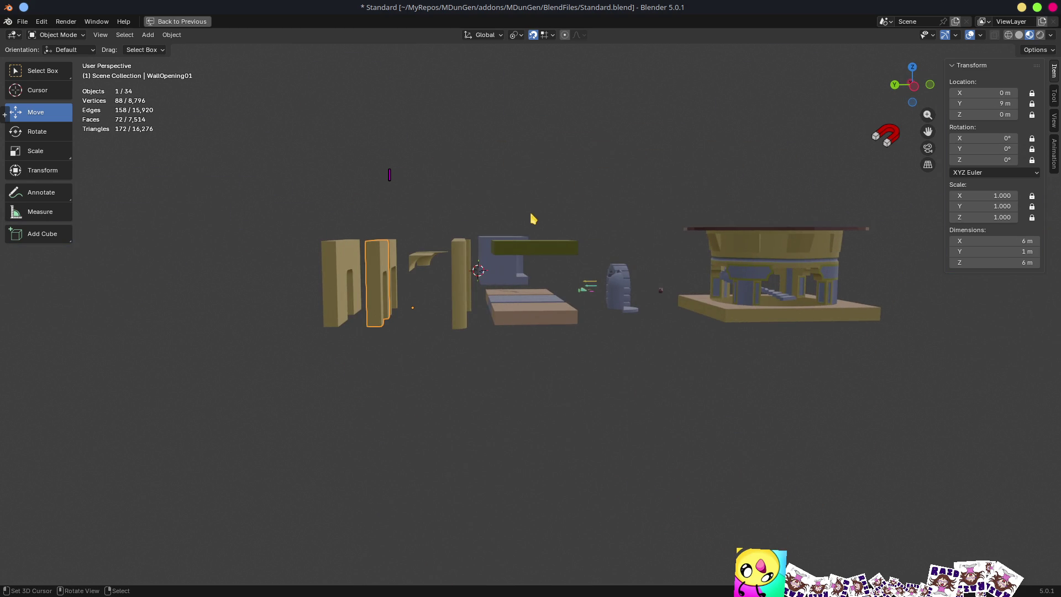
pyautogui.click(528, 325)
pyautogui.moveTo(652, 404)
pyautogui.mouseDown()
pyautogui.moveTo(701, 433)
pyautogui.moveTo(672, 481)
pyautogui.moveTo(454, 400)
pyautogui.moveTo(522, 396)
pyautogui.moveTo(499, 319)
pyautogui.moveTo(501, 363)
pyautogui.mouseUp()
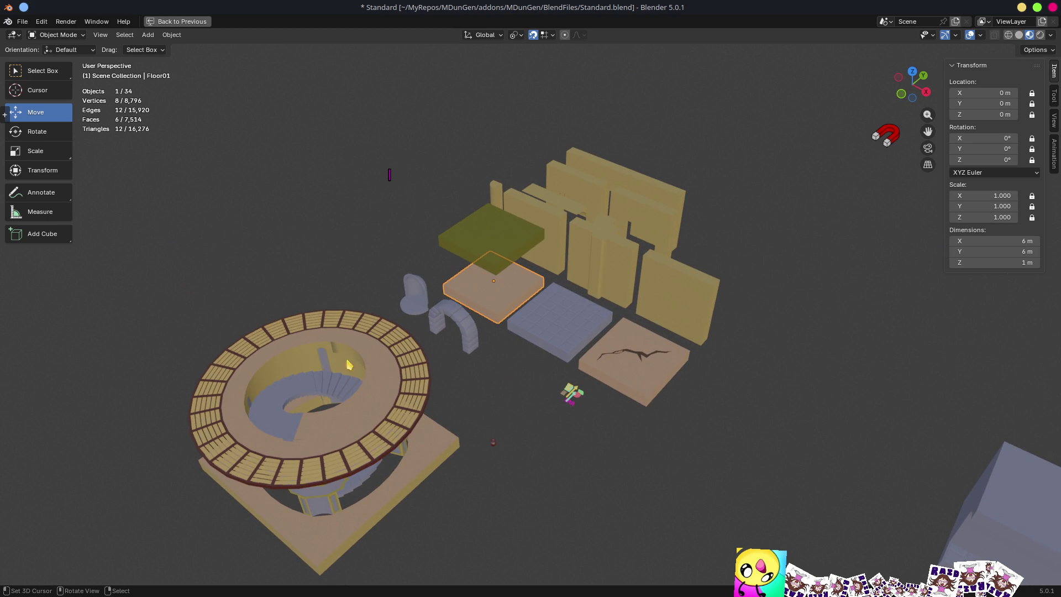
pyautogui.moveTo(652, 386)
pyautogui.mouseDown()
pyautogui.moveTo(794, 362)
pyautogui.moveTo(711, 282)
pyautogui.mouseUp()
# - Inspect the spiral stair tower and its 12 × 12 × 1 m floor slab, then restore the Modeling layout
pyautogui.click(768, 300)
pyautogui.click(785, 317)
pyautogui.click(833, 412)
pyautogui.moveTo(825, 440)
pyautogui.mouseDown()
pyautogui.moveTo(714, 435)
pyautogui.moveTo(704, 486)
pyautogui.moveTo(673, 450)
pyautogui.moveTo(719, 430)
pyautogui.moveTo(713, 422)
pyautogui.mouseUp()
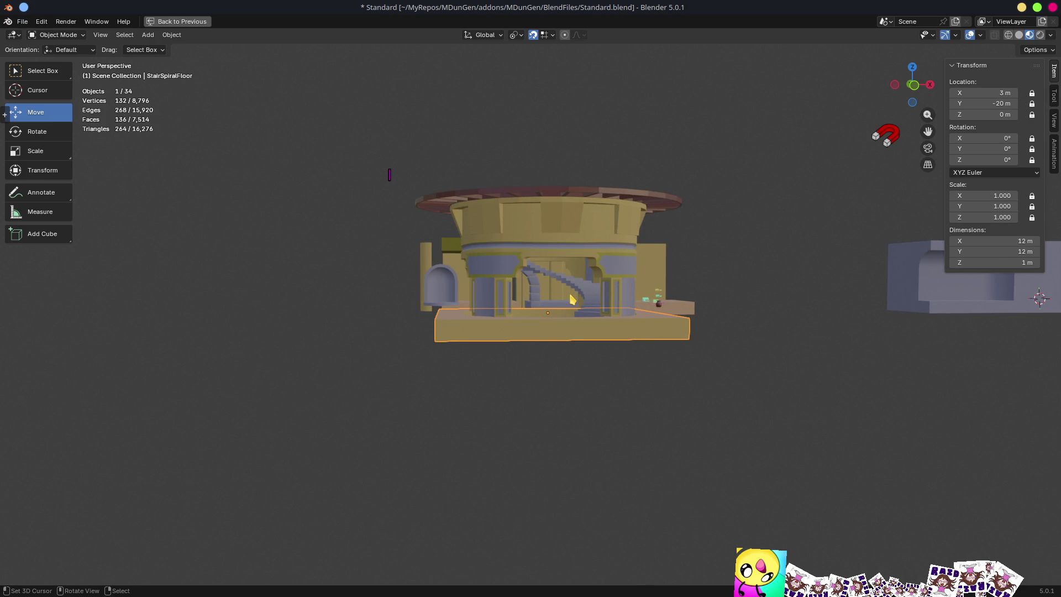
pyautogui.moveTo(573, 302)
pyautogui.mouseDown()
pyautogui.moveTo(619, 281)
pyautogui.moveTo(475, 331)
pyautogui.moveTo(462, 363)
pyautogui.moveTo(514, 478)
pyautogui.moveTo(580, 265)
pyautogui.moveTo(587, 320)
pyautogui.moveTo(697, 317)
pyautogui.moveTo(685, 376)
pyautogui.moveTo(576, 360)
pyautogui.mouseUp()
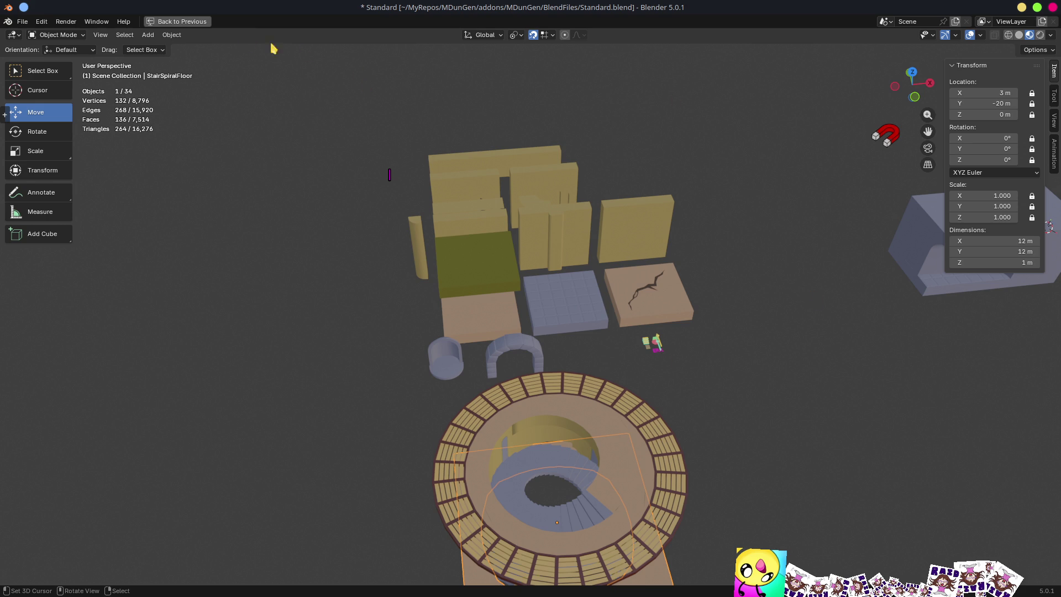
pyautogui.click(210, 24)
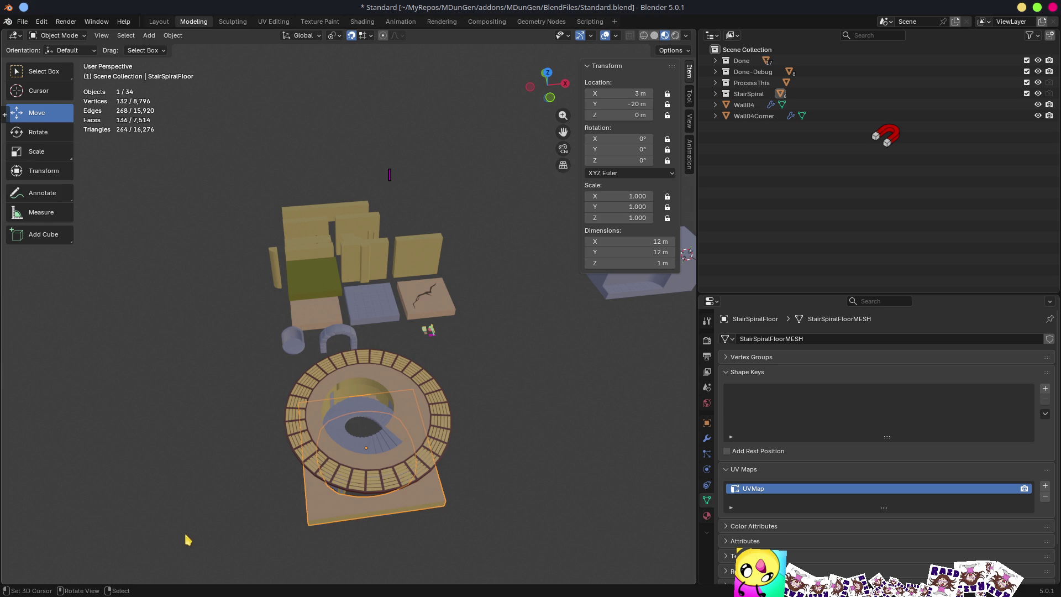
# - Close Blender, discarding the changes to Standard.blend
pyautogui.click(1053, 7)
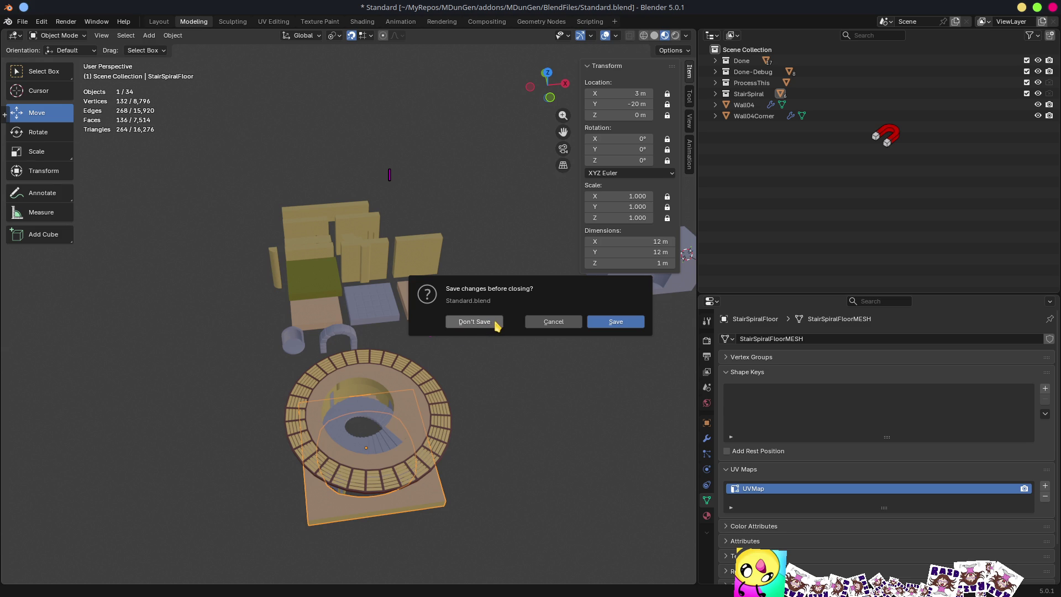
pyautogui.click(465, 326)
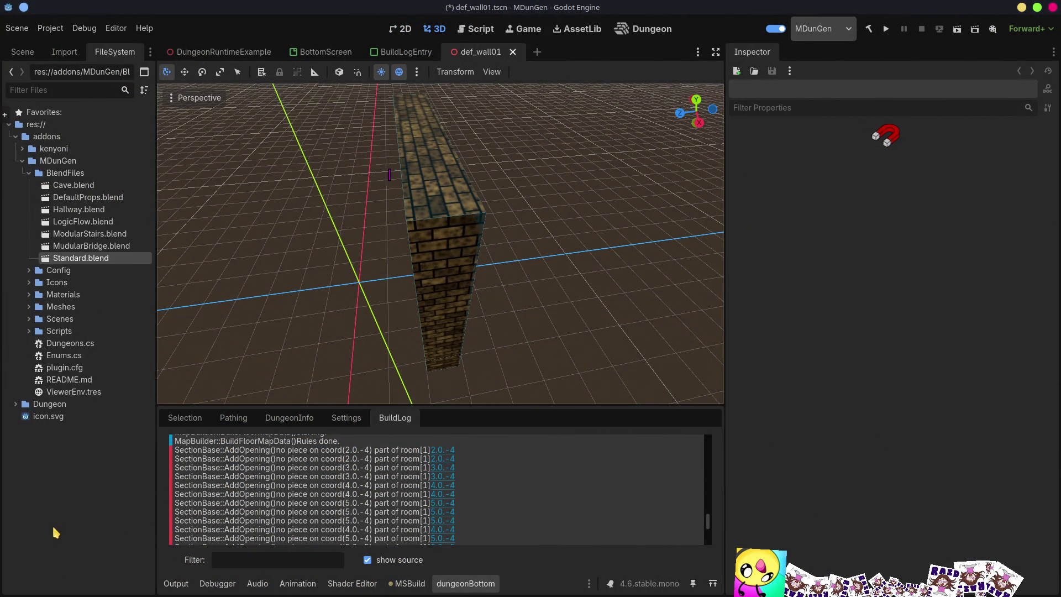
# - Open LogicFlow.blend from the BlendFiles folder in Blender as an external program
pyautogui.click(58, 475)
pyautogui.click(87, 237)
pyautogui.click(88, 224)
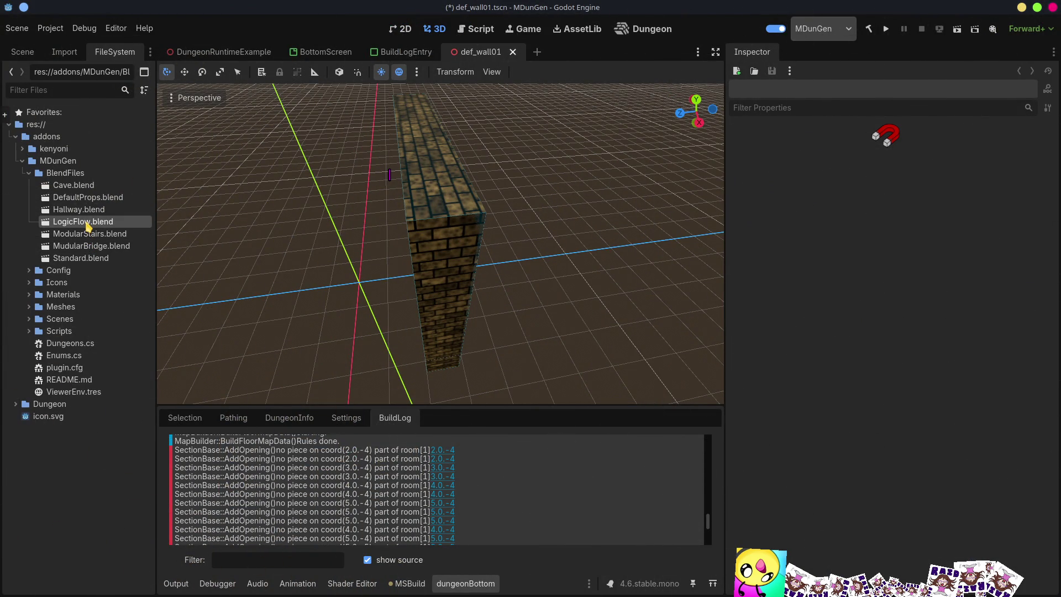
pyautogui.rightClick(88, 225)
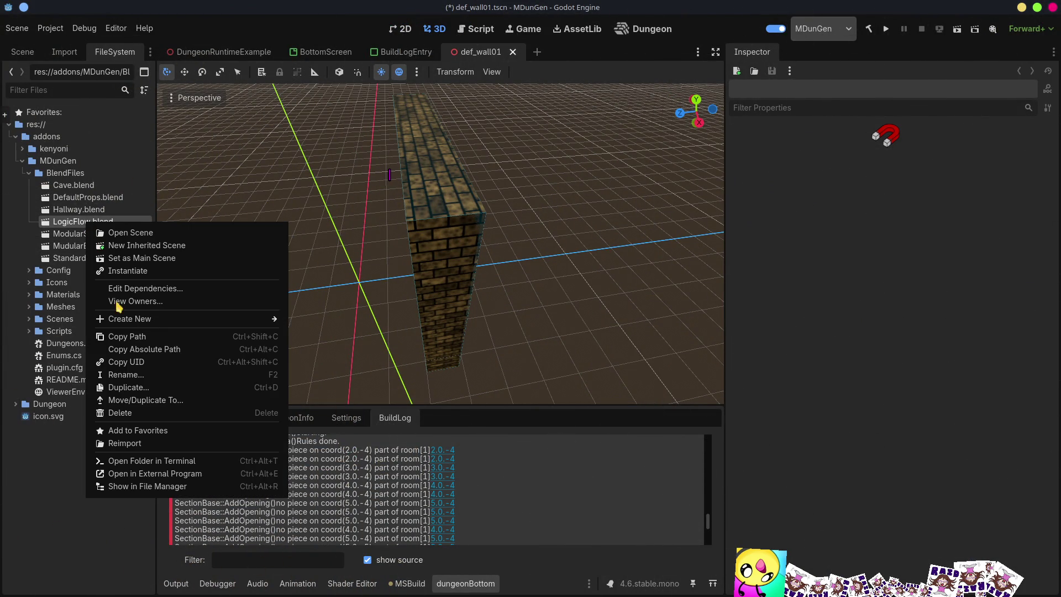
pyautogui.click(154, 482)
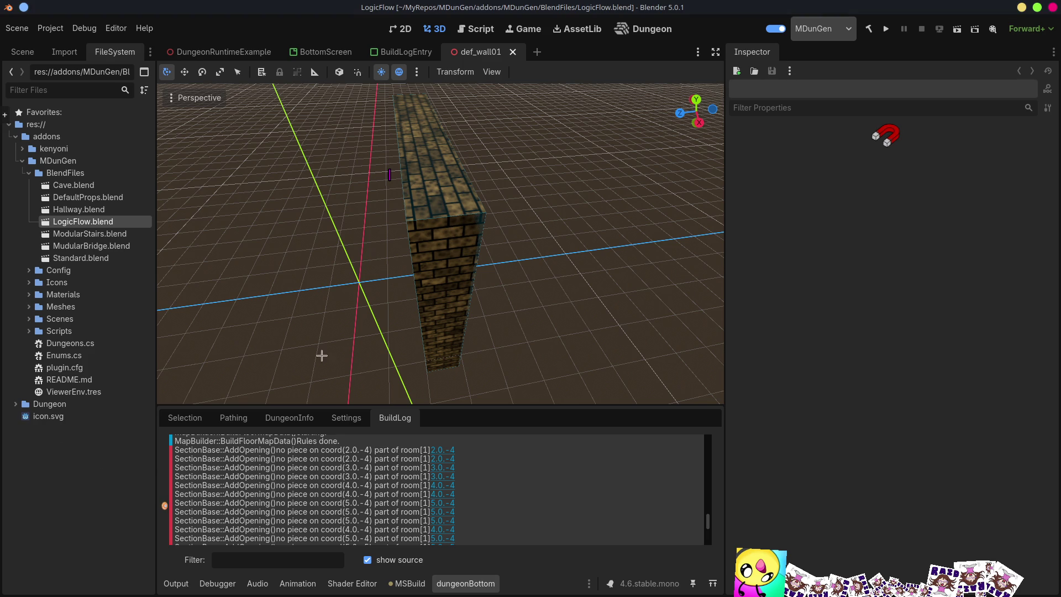
pyautogui.scroll(-6, 527, 356)
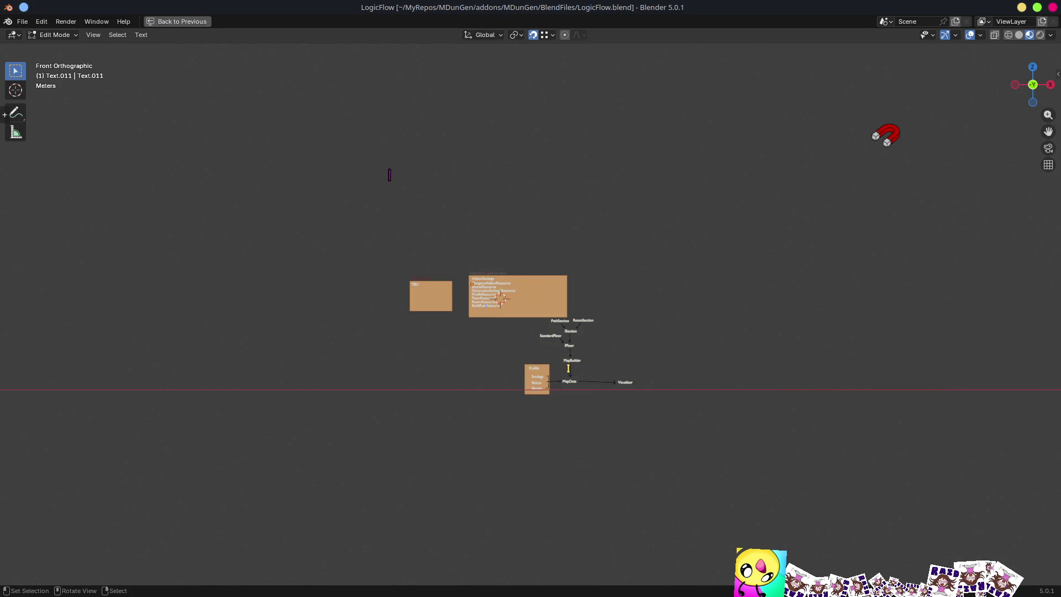
# - Review the LogicFlow diagram, removing a stray 'I' from BuildRuleResource and returning to front view
pyautogui.scroll(5, 569, 368)
pyautogui.moveTo(545, 367)
pyautogui.mouseDown()
pyautogui.moveTo(570, 381)
pyautogui.moveTo(555, 360)
pyautogui.moveTo(578, 369)
pyautogui.mouseUp()
pyautogui.write('I')
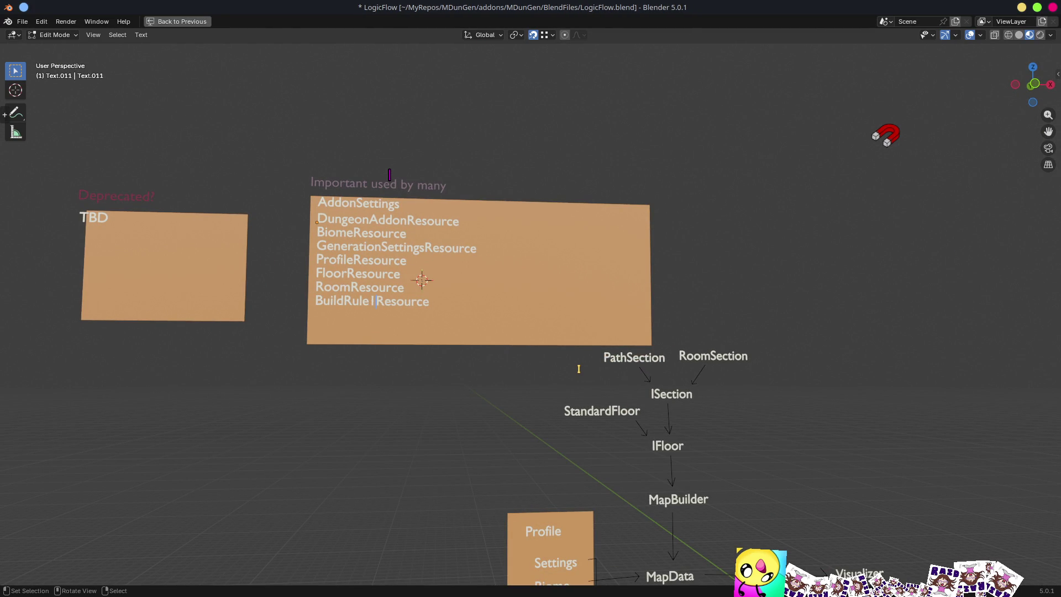
pyautogui.press('BackSpace')
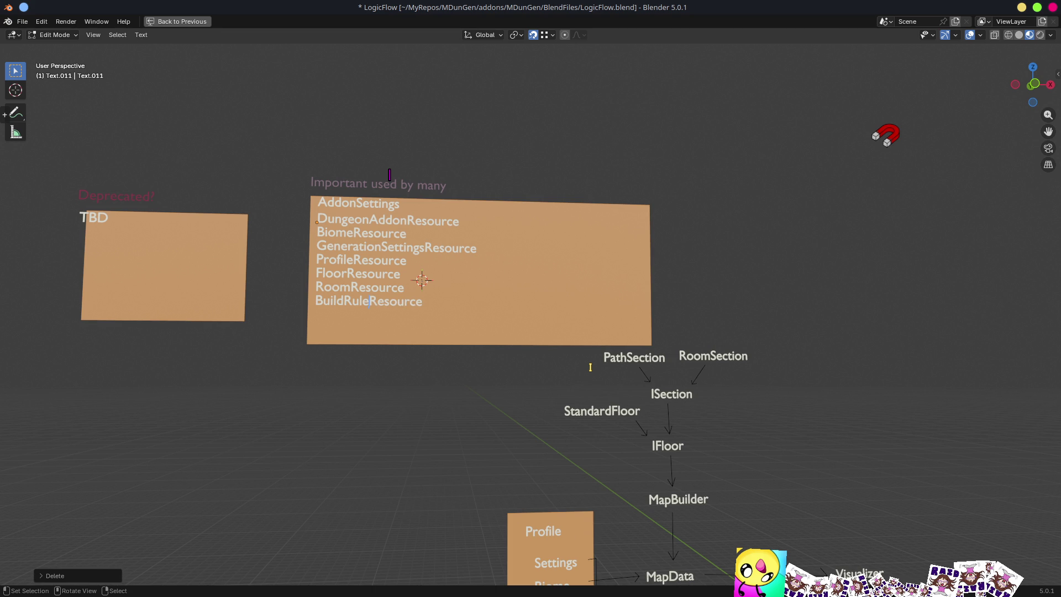
pyautogui.press('Tab')
pyautogui.press('KP_1')
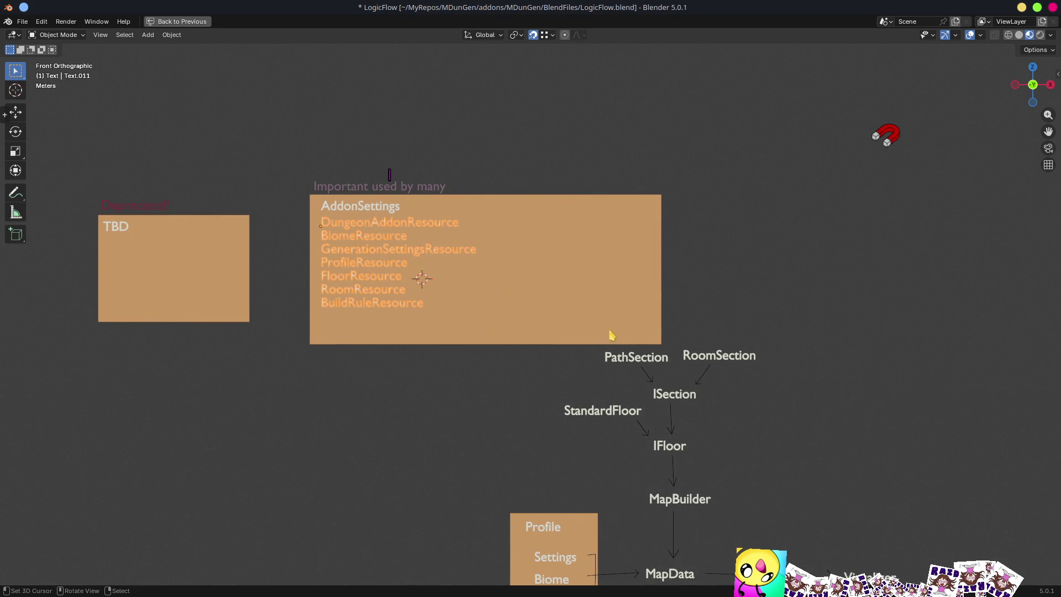
pyautogui.click(533, 360)
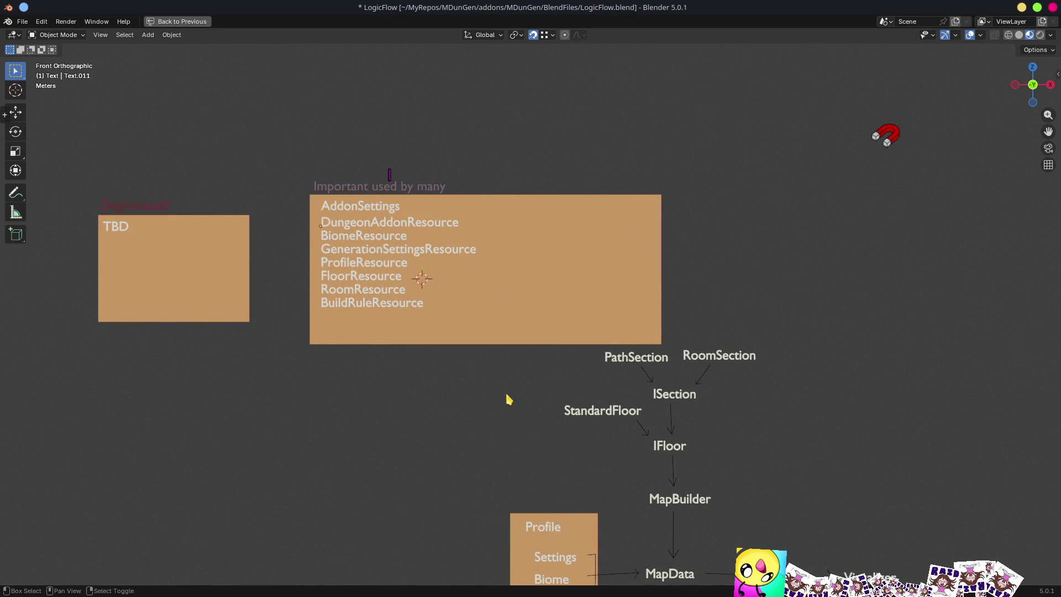
pyautogui.scroll(-5, 497, 327)
pyautogui.scroll(-2, 458, 276)
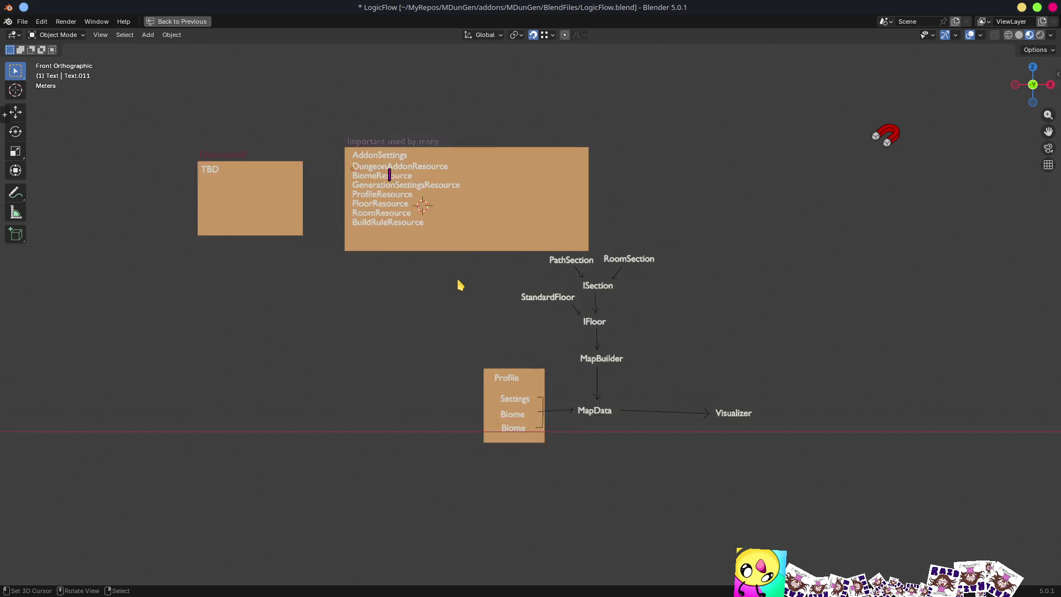
pyautogui.scroll(2, 457, 277)
pyautogui.scroll(-2, 458, 284)
pyautogui.scroll(1, 400, 167)
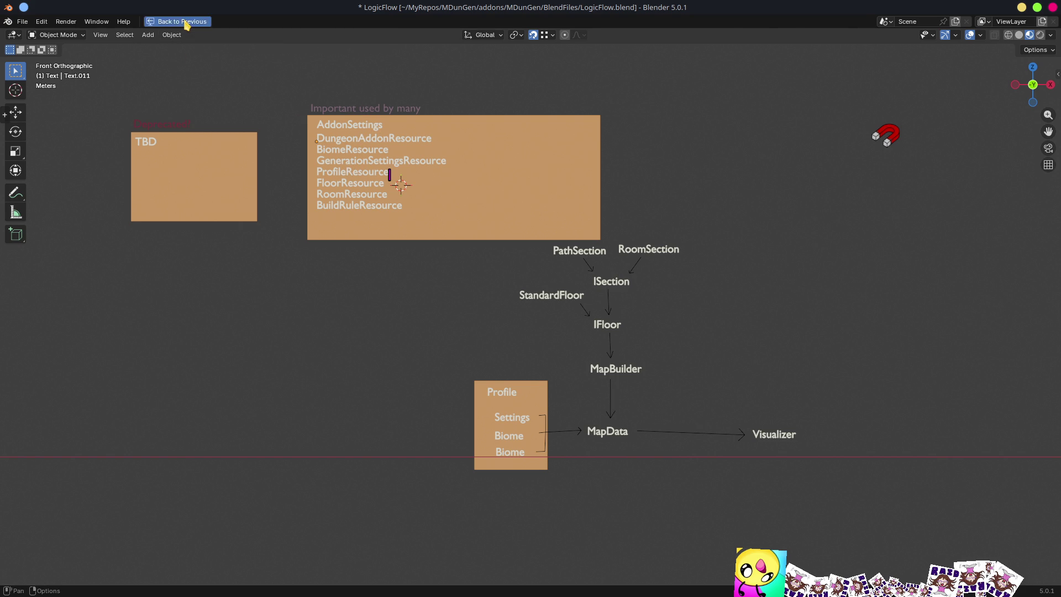
# - Restore the full layout and close LogicFlow.blend without saving, returning to Godot
pyautogui.click(186, 23)
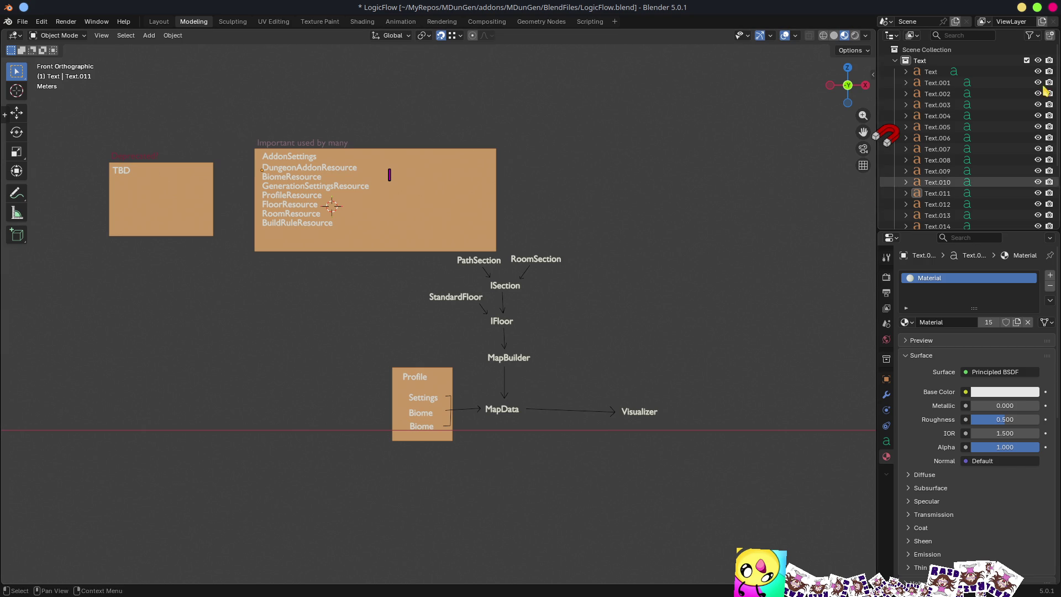
pyautogui.click(1053, 8)
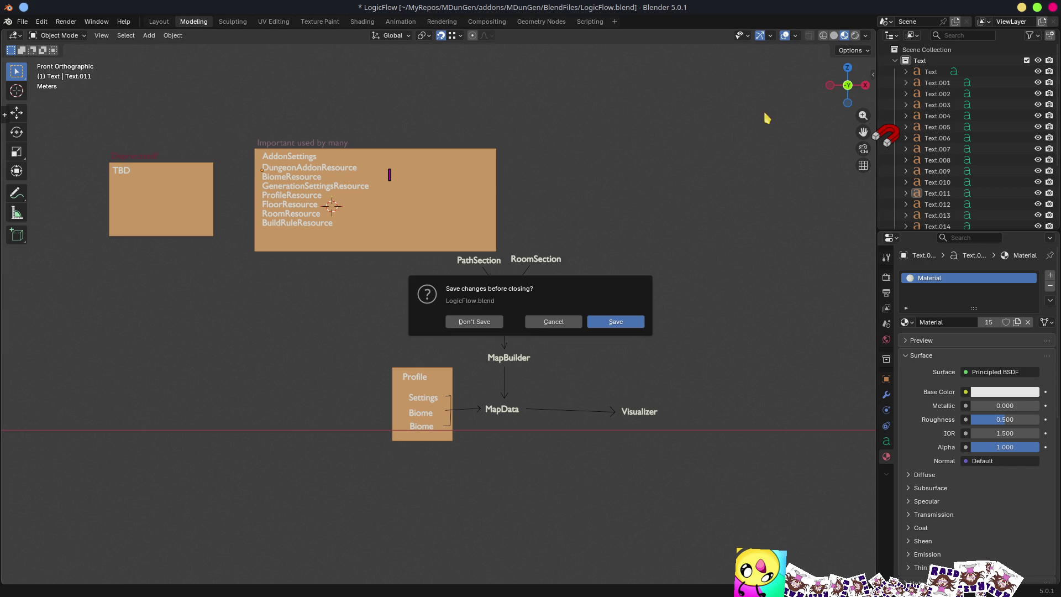
pyautogui.click(467, 322)
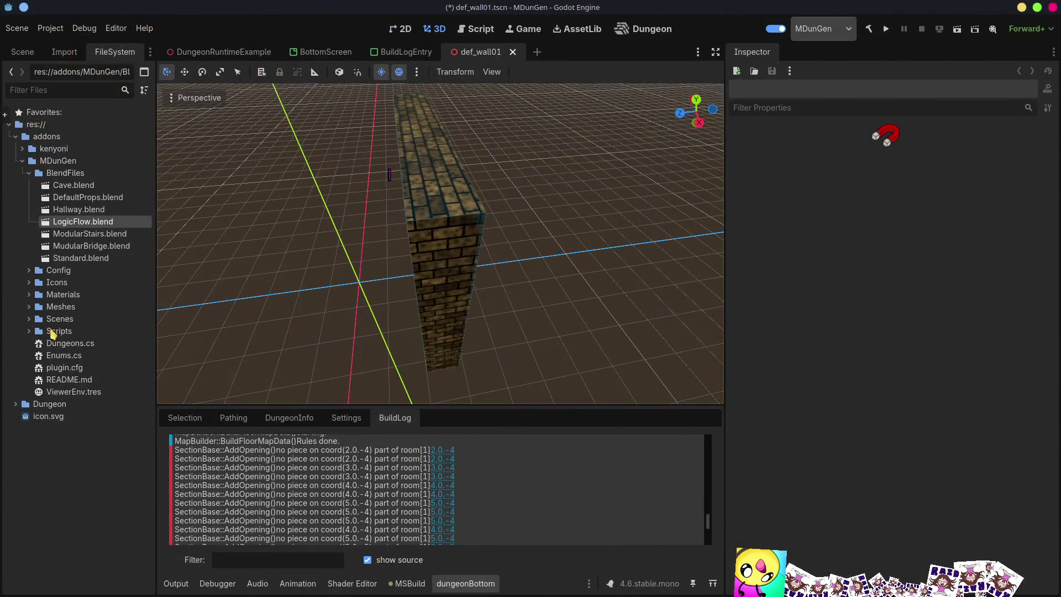
pyautogui.click(100, 236)
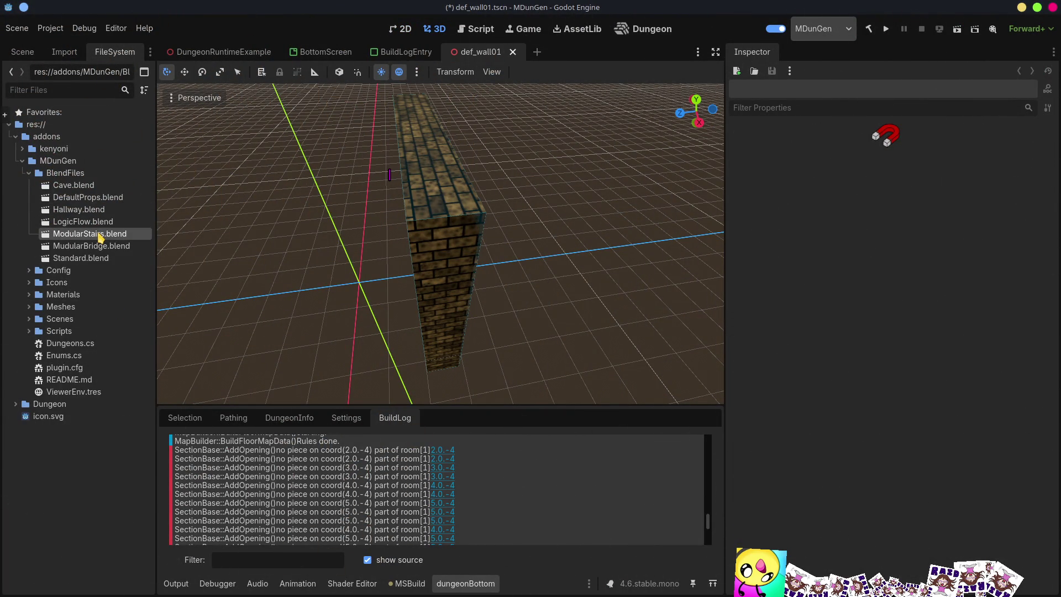
pyautogui.doubleClick(101, 236)
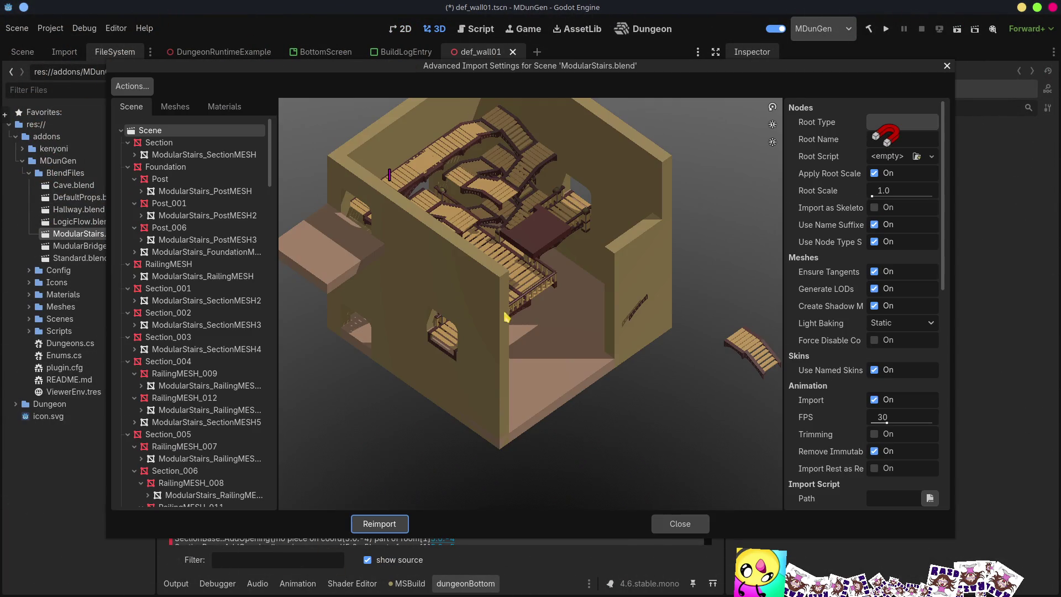
pyautogui.moveTo(506, 317)
pyautogui.mouseDown()
pyautogui.moveTo(455, 403)
pyautogui.moveTo(492, 381)
pyautogui.moveTo(469, 379)
pyautogui.moveTo(503, 371)
pyautogui.moveTo(546, 335)
pyautogui.moveTo(505, 328)
pyautogui.moveTo(683, 348)
pyautogui.moveTo(620, 325)
pyautogui.moveTo(660, 357)
pyautogui.moveTo(595, 343)
pyautogui.moveTo(579, 436)
pyautogui.moveTo(563, 322)
pyautogui.mouseUp()
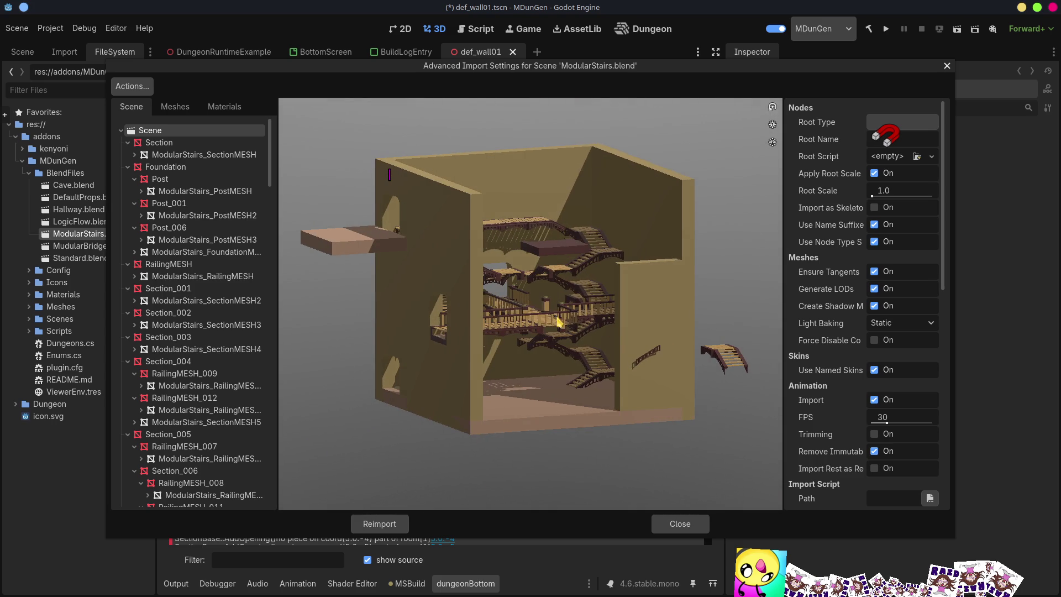
pyautogui.moveTo(605, 284); pyautogui.dragTo(583, 315)
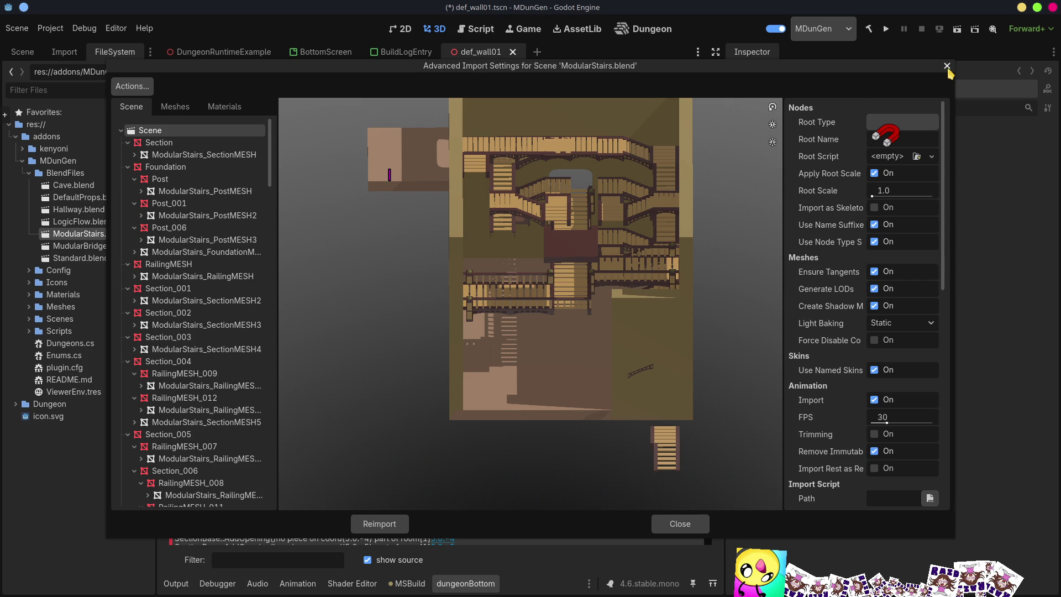
pyautogui.click(947, 66)
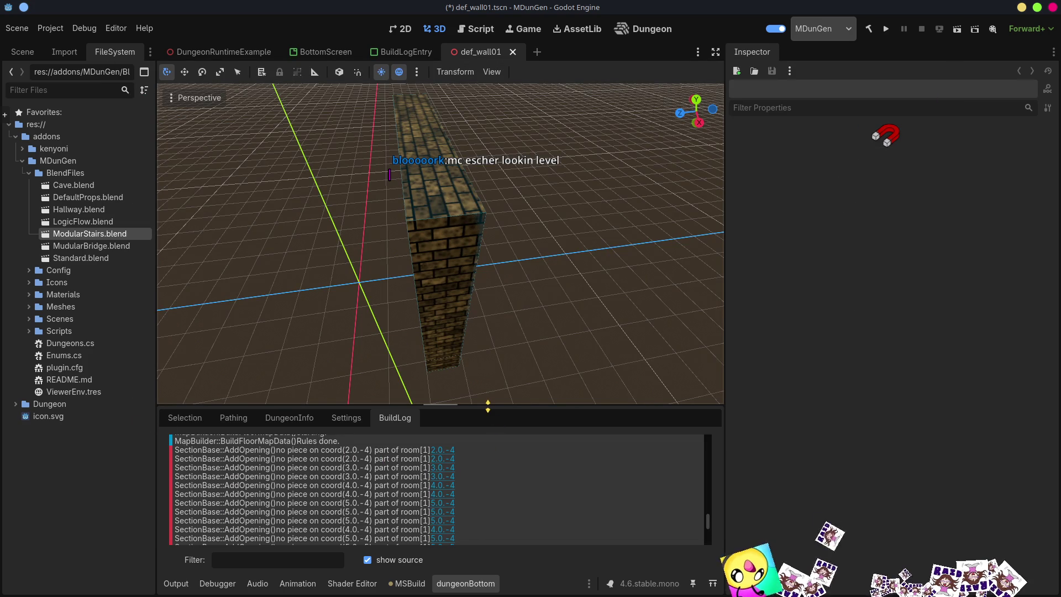
# - Reopen the ModularStairs.blend import settings and orbit the stairs preview from several angles
pyautogui.moveTo(490, 405)
pyautogui.mouseDown()
pyautogui.moveTo(502, 334)
pyautogui.moveTo(499, 411)
pyautogui.mouseUp()
pyautogui.doubleClick(84, 235)
pyautogui.moveTo(558, 320)
pyautogui.mouseDown()
pyautogui.moveTo(575, 322)
pyautogui.moveTo(513, 333)
pyautogui.moveTo(501, 304)
pyautogui.moveTo(514, 325)
pyautogui.mouseUp()
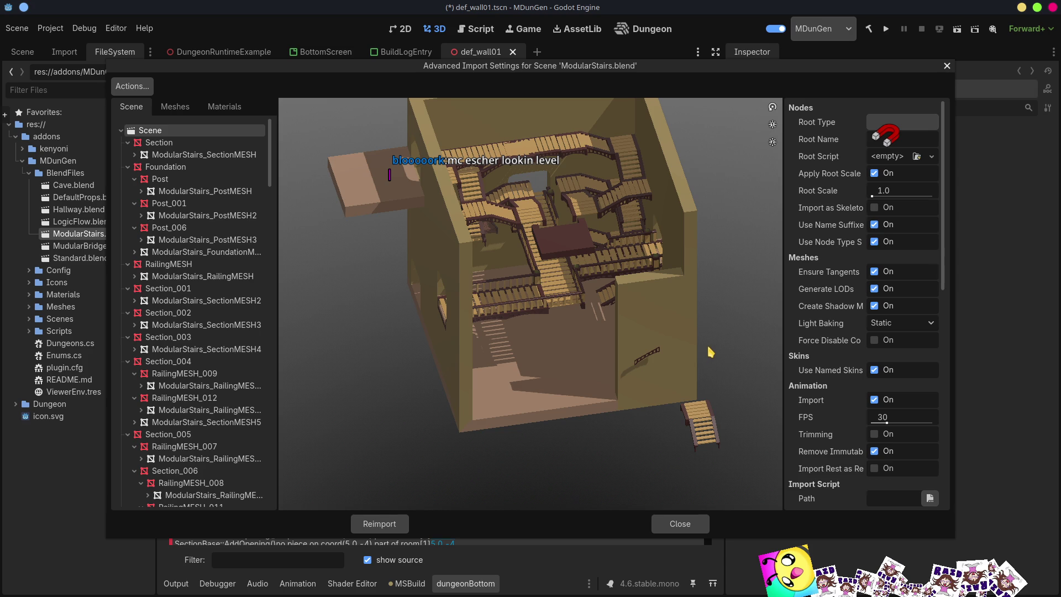
pyautogui.moveTo(654, 360)
pyautogui.mouseDown()
pyautogui.moveTo(663, 362)
pyautogui.moveTo(652, 343)
pyautogui.mouseUp()
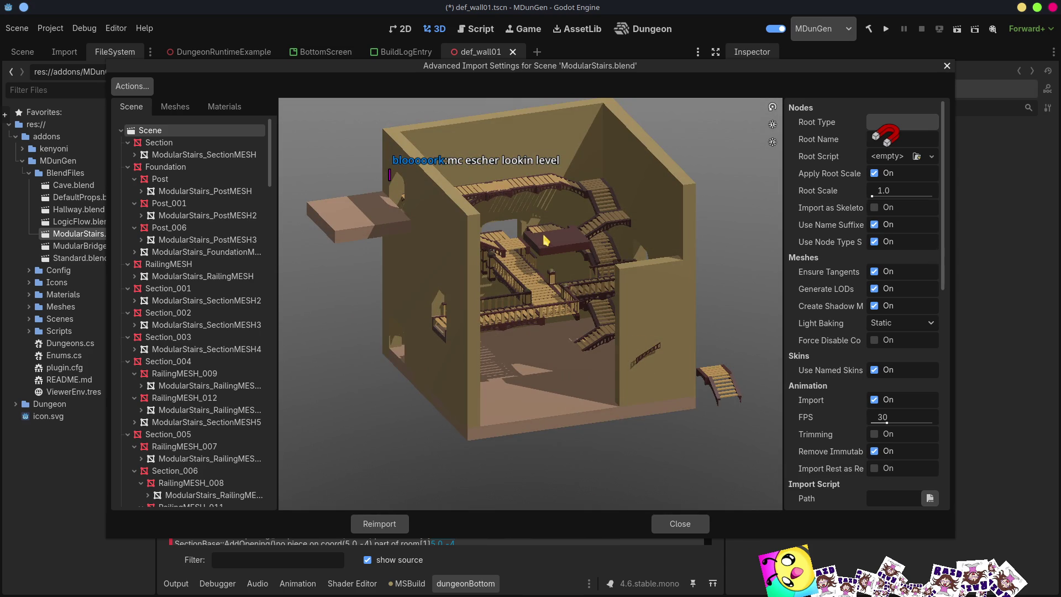
pyautogui.moveTo(552, 354); pyautogui.dragTo(535, 228)
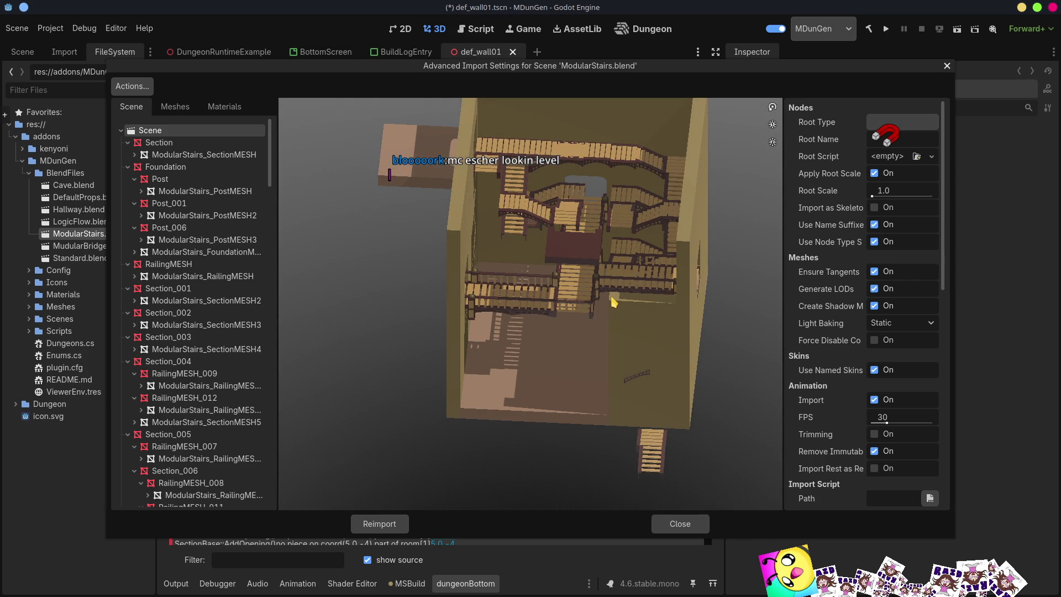
# - Preview each ModularStairs slat and railing mesh in turn, then close the import settings
pyautogui.click(174, 106)
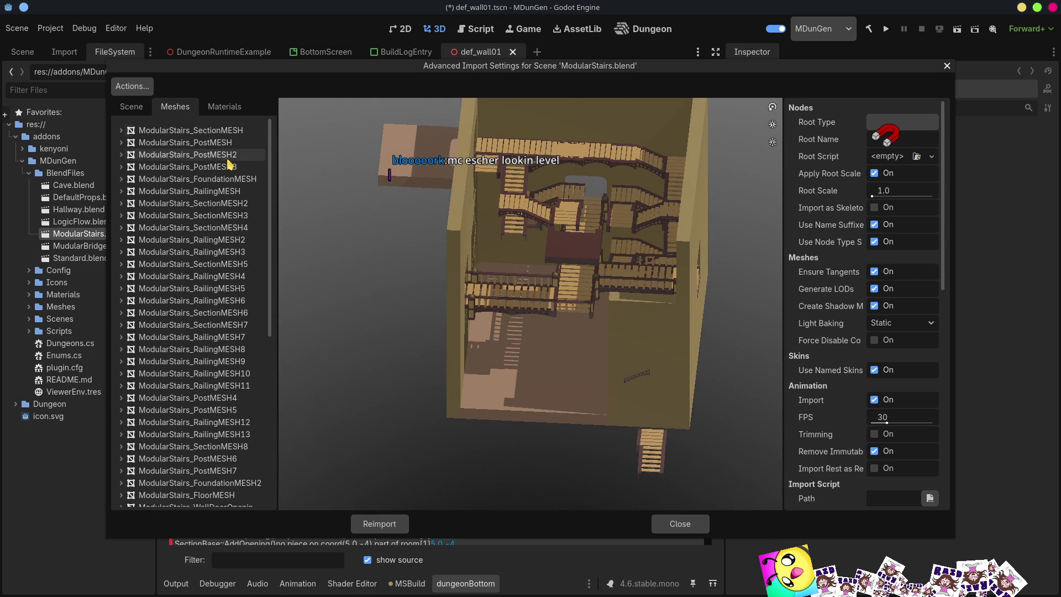
pyautogui.click(206, 131)
pyautogui.click(209, 166)
pyautogui.click(208, 217)
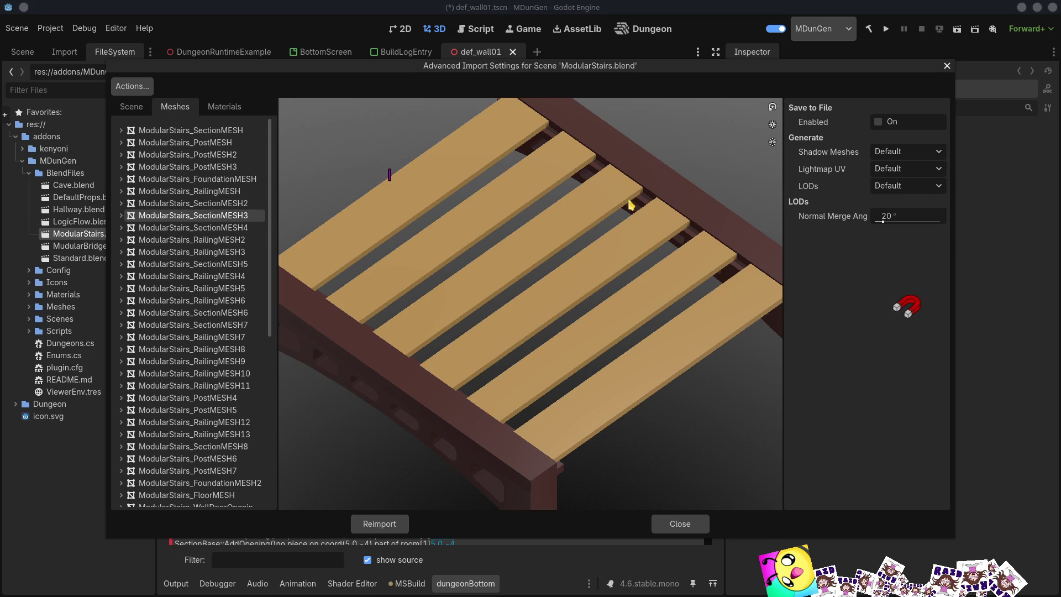
pyautogui.click(166, 252)
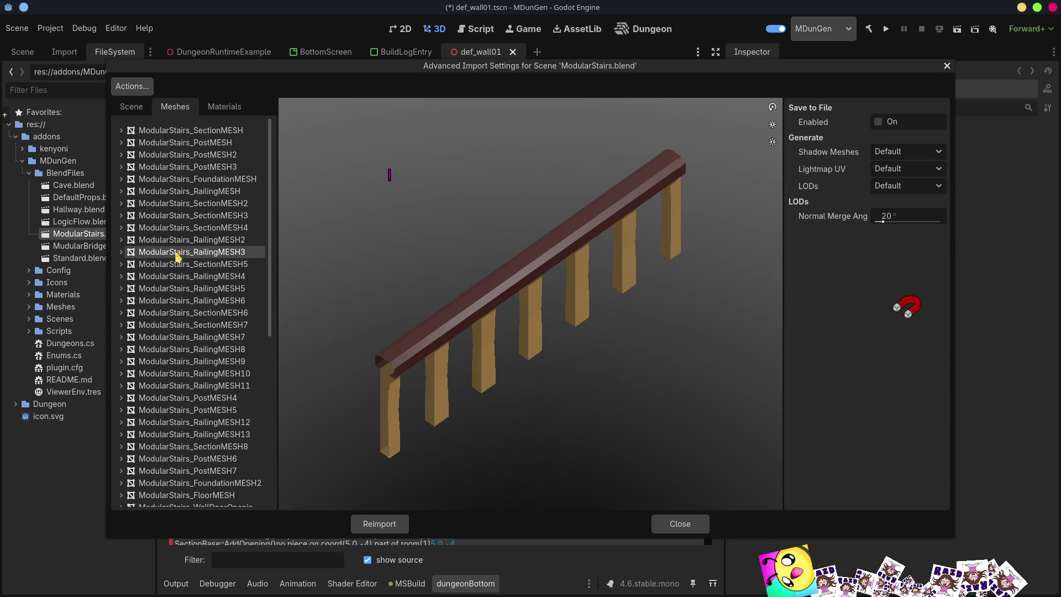
pyautogui.click(187, 327)
pyautogui.click(188, 373)
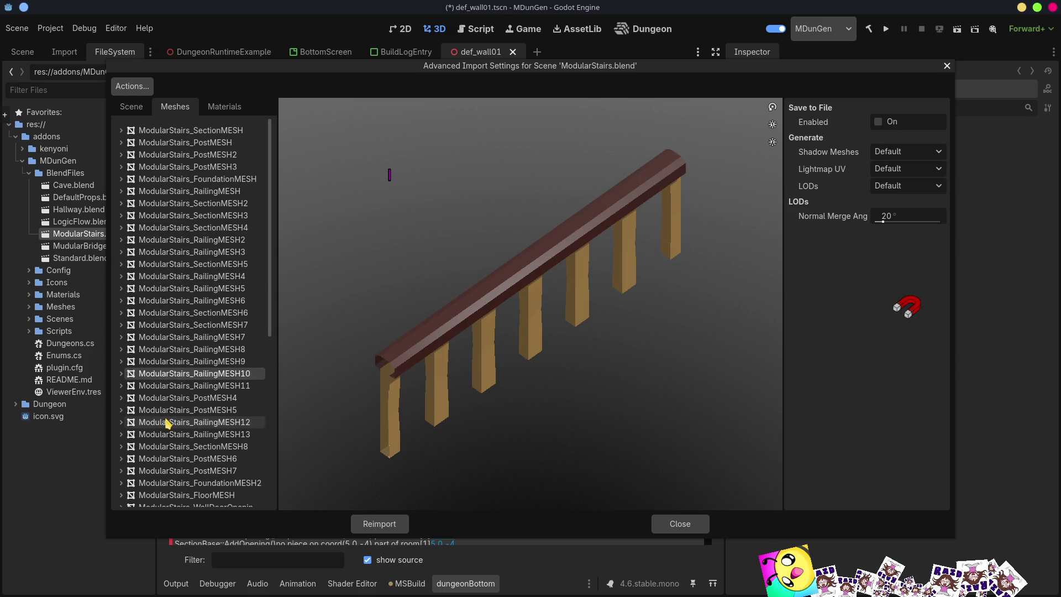
pyautogui.click(188, 423)
pyautogui.click(175, 301)
pyautogui.click(185, 353)
pyautogui.click(188, 191)
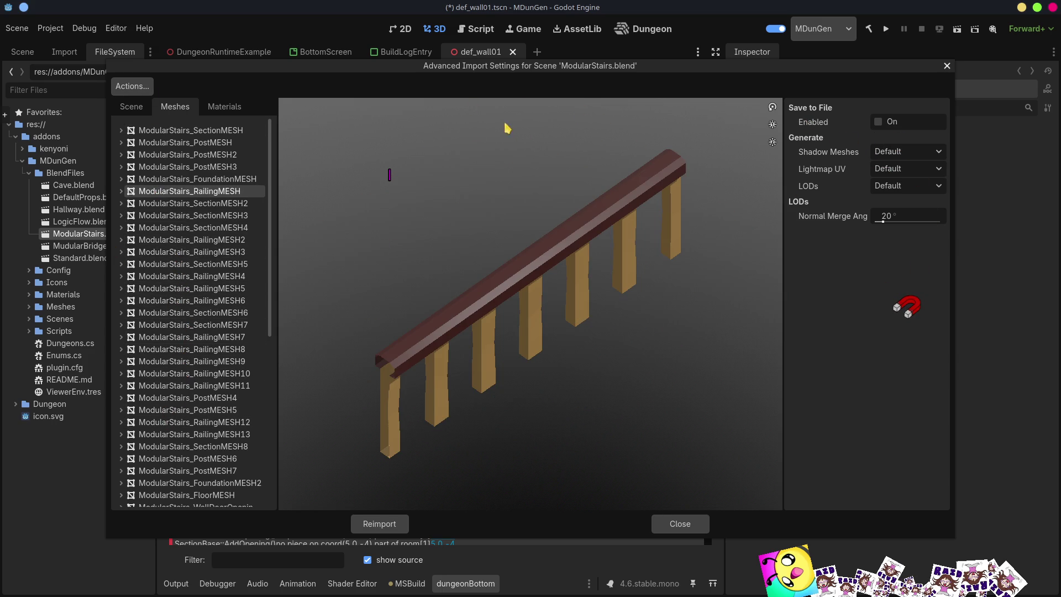
pyautogui.click(948, 66)
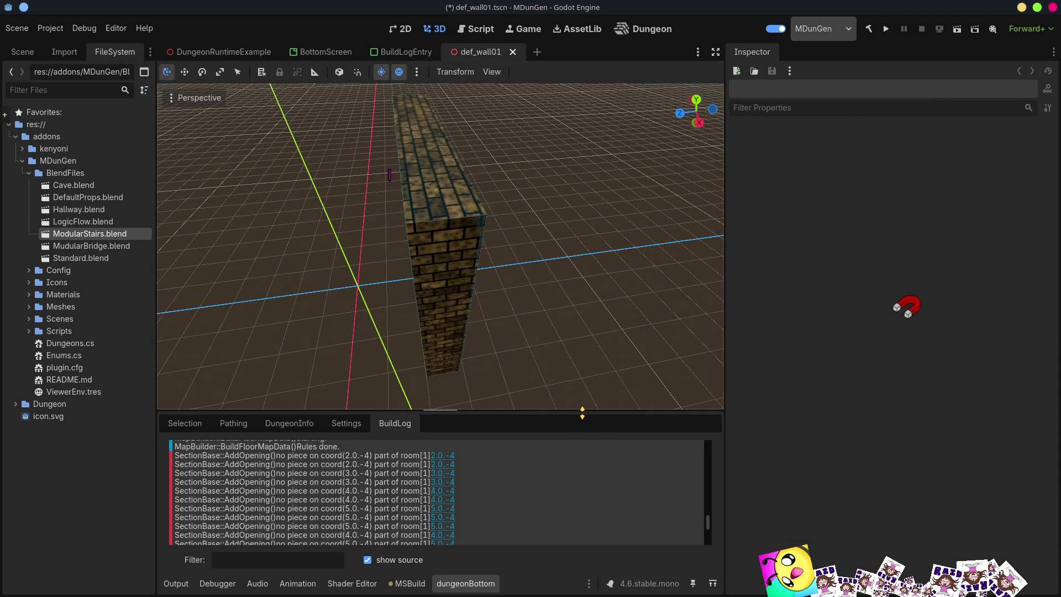
# - Resize the build log and 3D view docks to enlarge the viewport
pyautogui.moveTo(583, 413); pyautogui.dragTo(584, 378)
pyautogui.moveTo(728, 343); pyautogui.dragTo(809, 348)
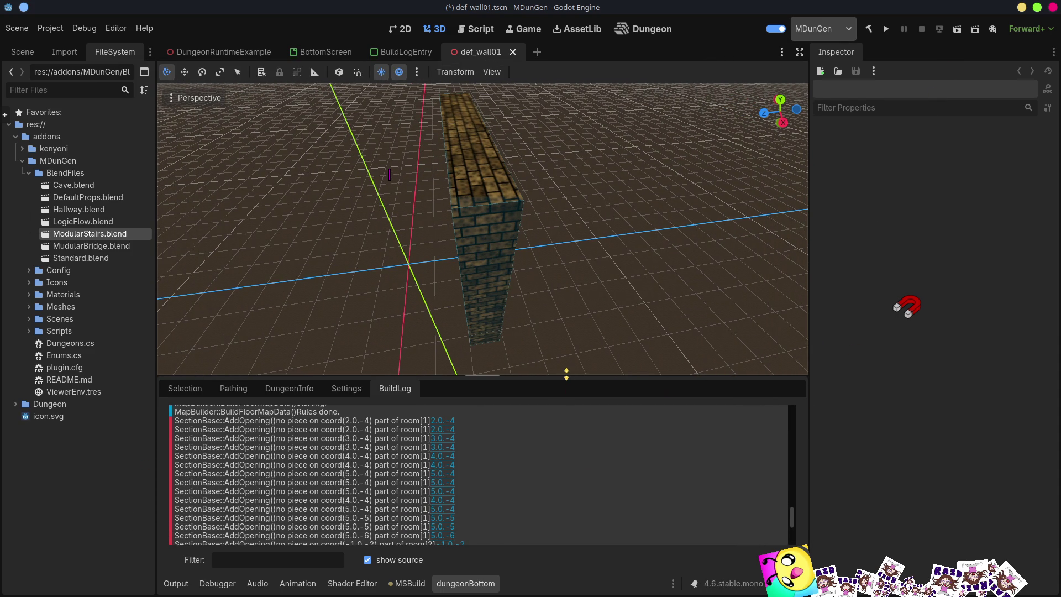
pyautogui.moveTo(566, 373)
pyautogui.mouseDown()
pyautogui.moveTo(561, 354)
pyautogui.moveTo(554, 410)
pyautogui.mouseUp()
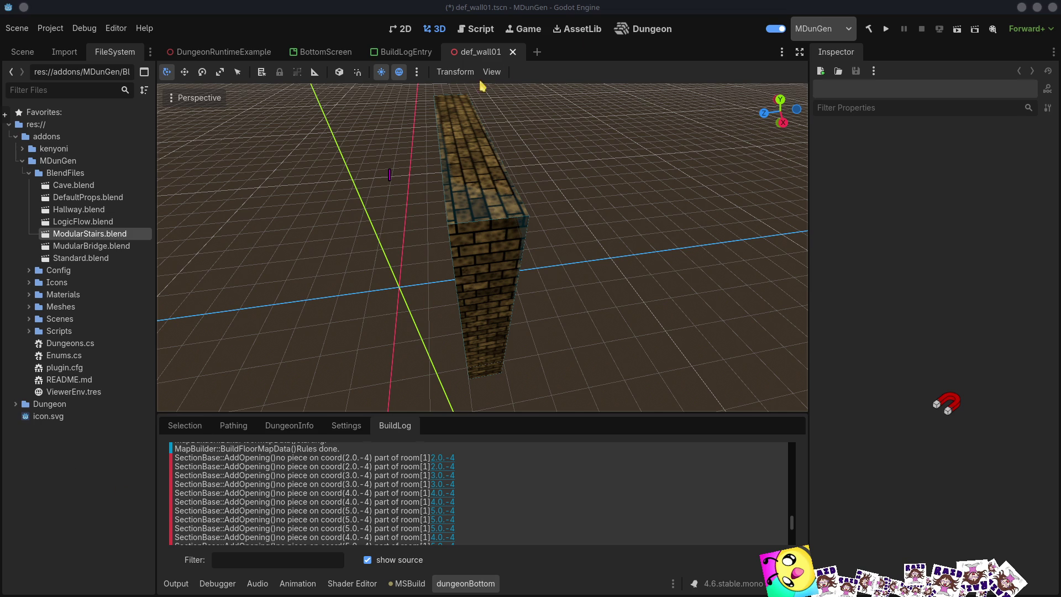
# - Switch to the Dungeon screen and expand MDunGen's Config folder
pyautogui.click(643, 30)
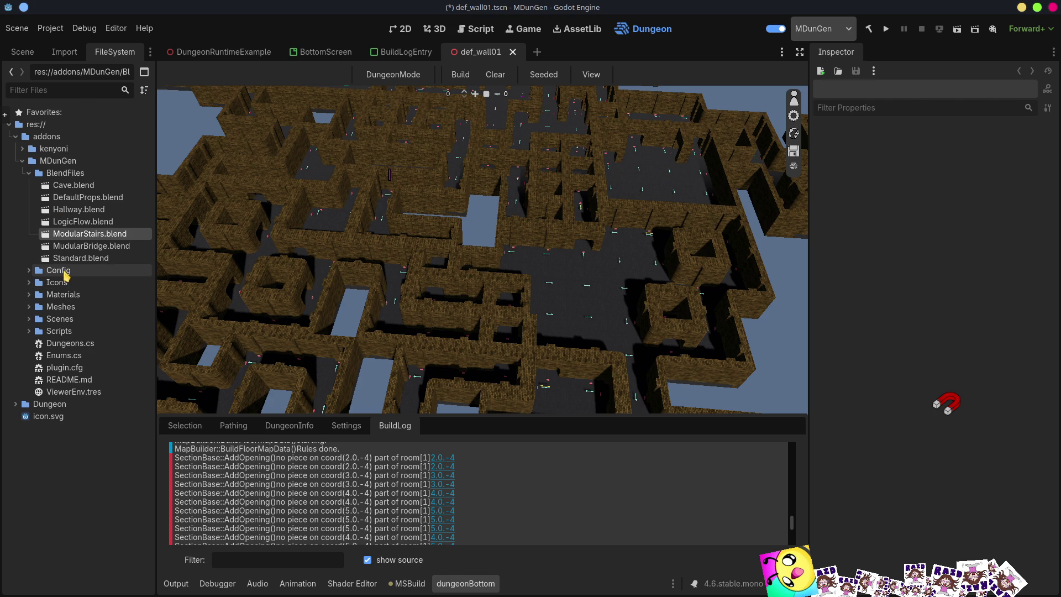
pyautogui.click(65, 273)
pyautogui.click(30, 270)
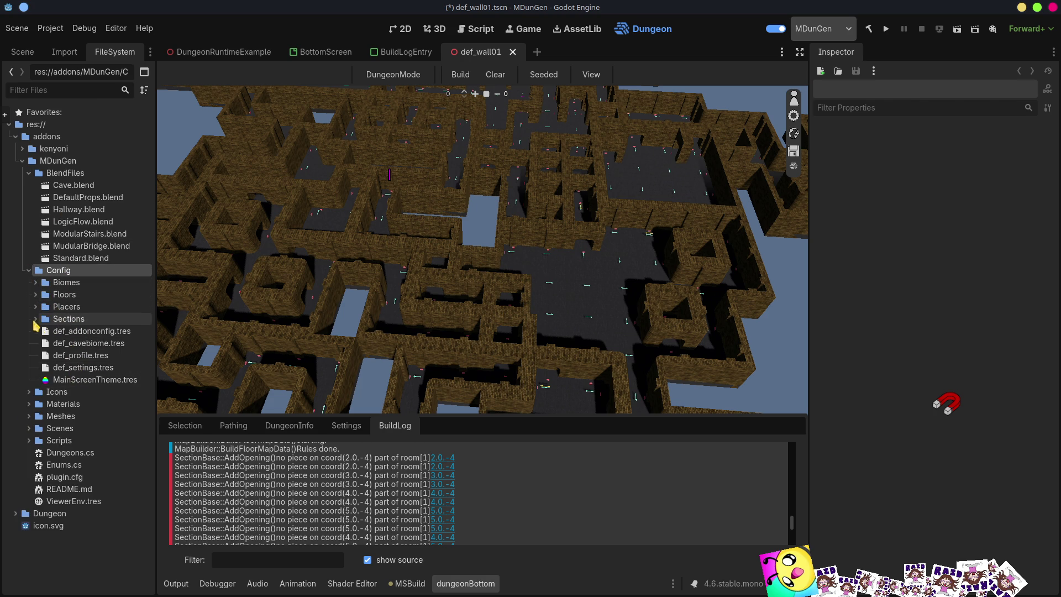
# - Set DefaultStandardRoom.tres Nb Floors Min to 2 and Max to 3, save, and rebuild the dungeon
pyautogui.click(36, 321)
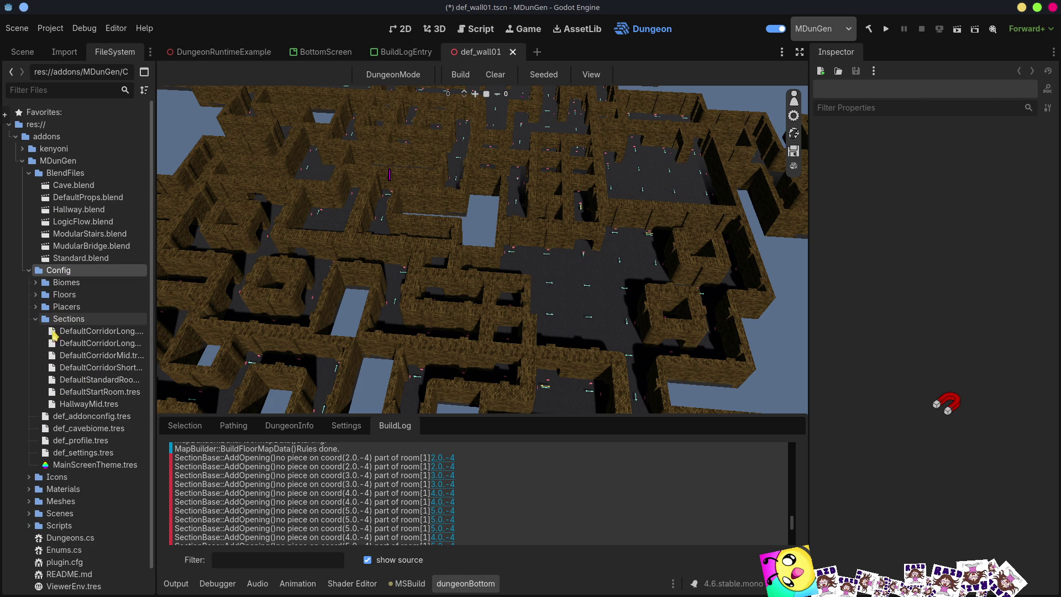
pyautogui.click(98, 381)
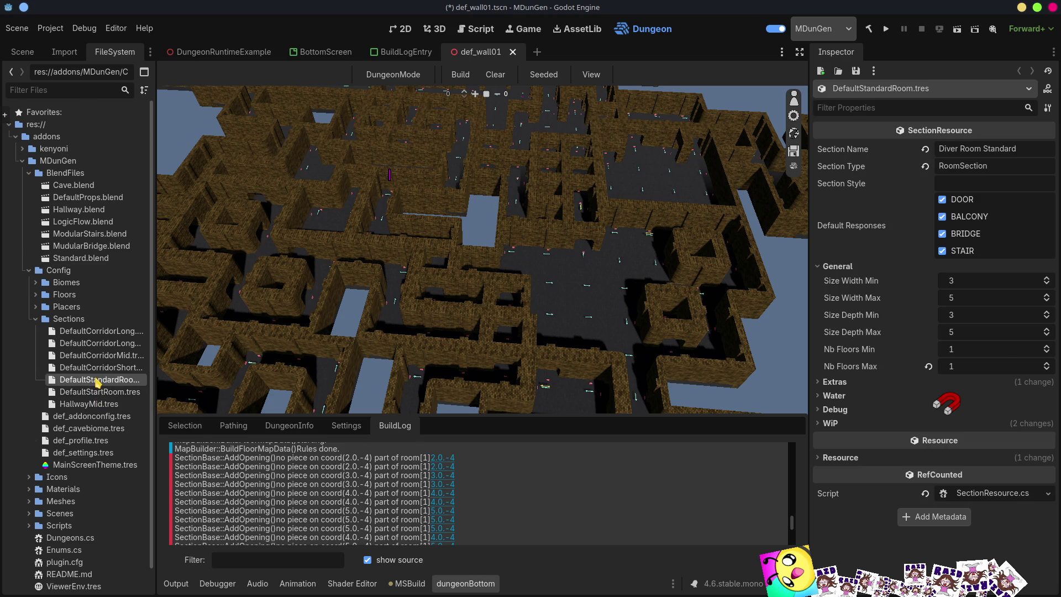
pyautogui.click(1047, 363)
pyautogui.click(1047, 363)
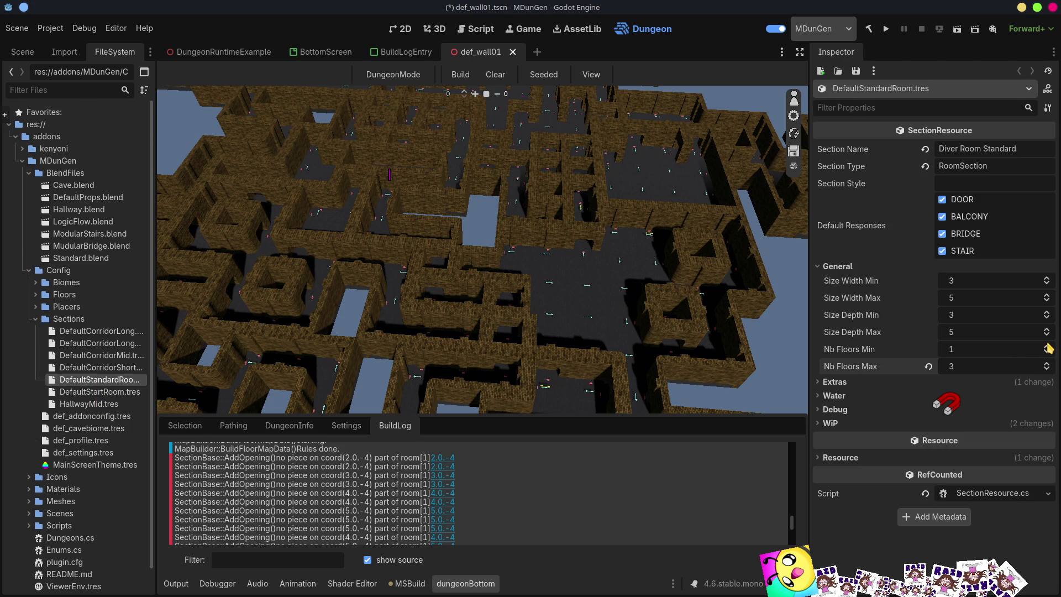
pyautogui.click(1047, 347)
pyautogui.hotkey('ctrl', 's')
pyautogui.click(461, 76)
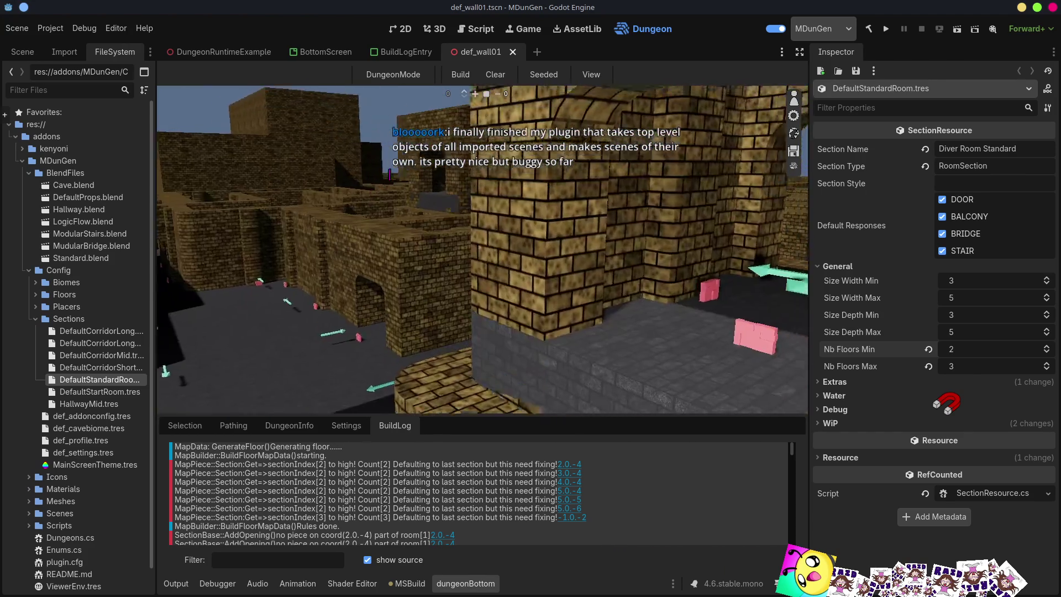
pyautogui.scroll(2, 483, 248)
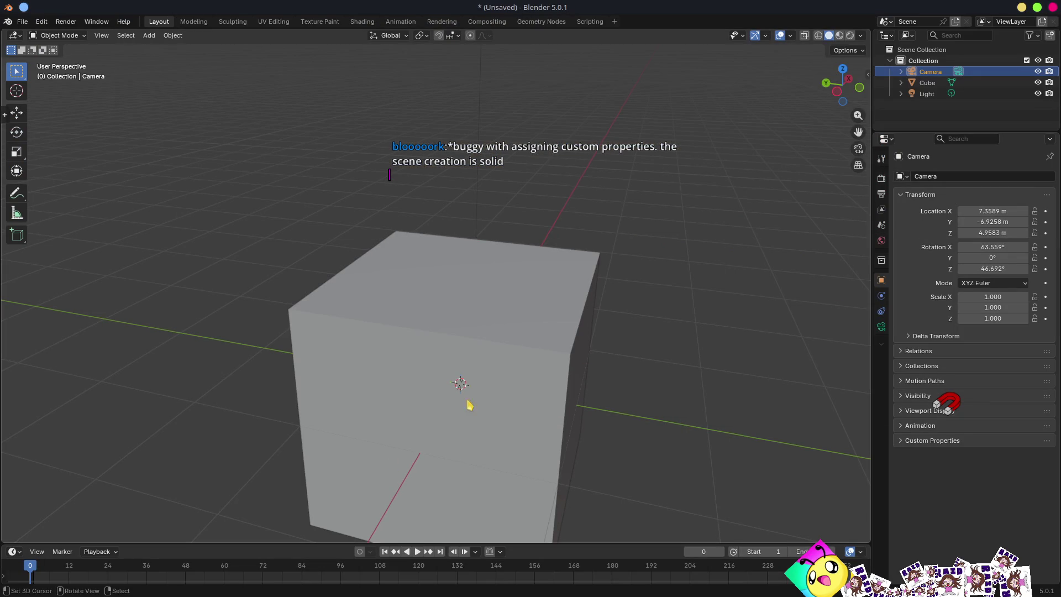
# - Show all file data in the Outliner and add a new empty scene, Scene.001
pyautogui.moveTo(916, 172); pyautogui.dragTo(918, 347)
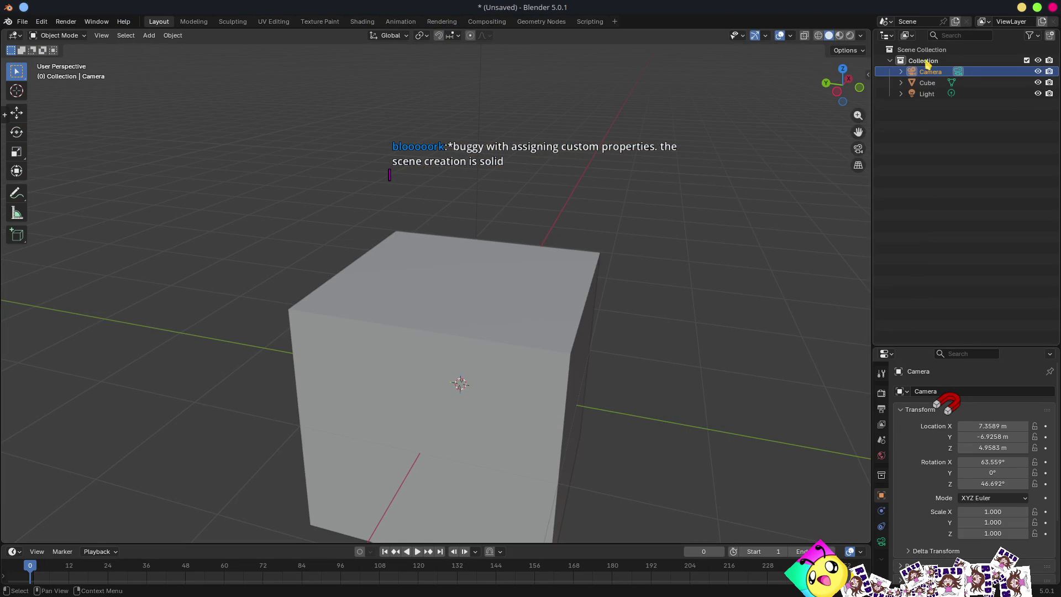
pyautogui.click(907, 40)
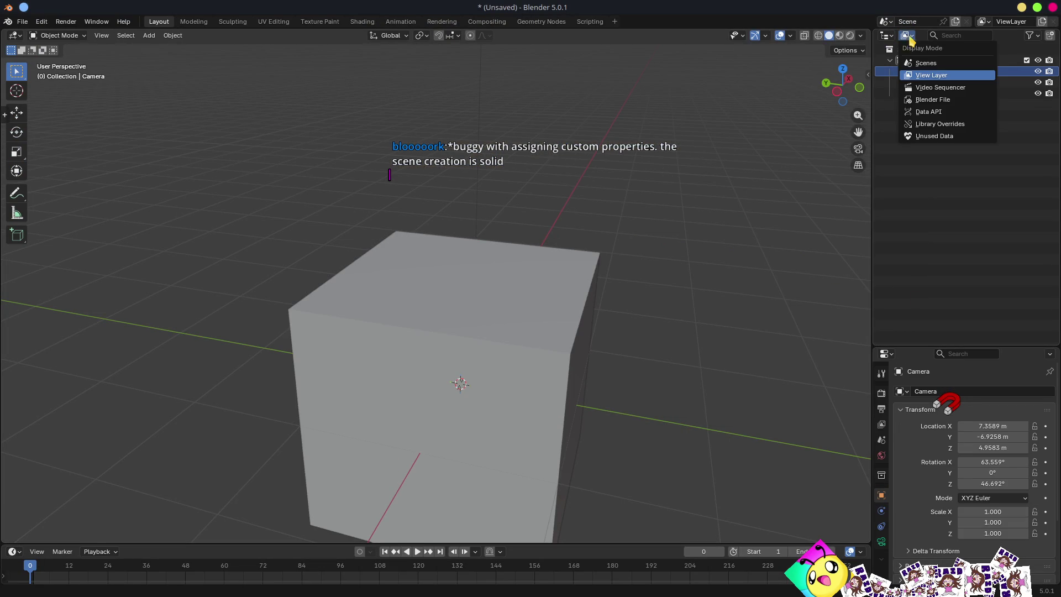
pyautogui.click(930, 101)
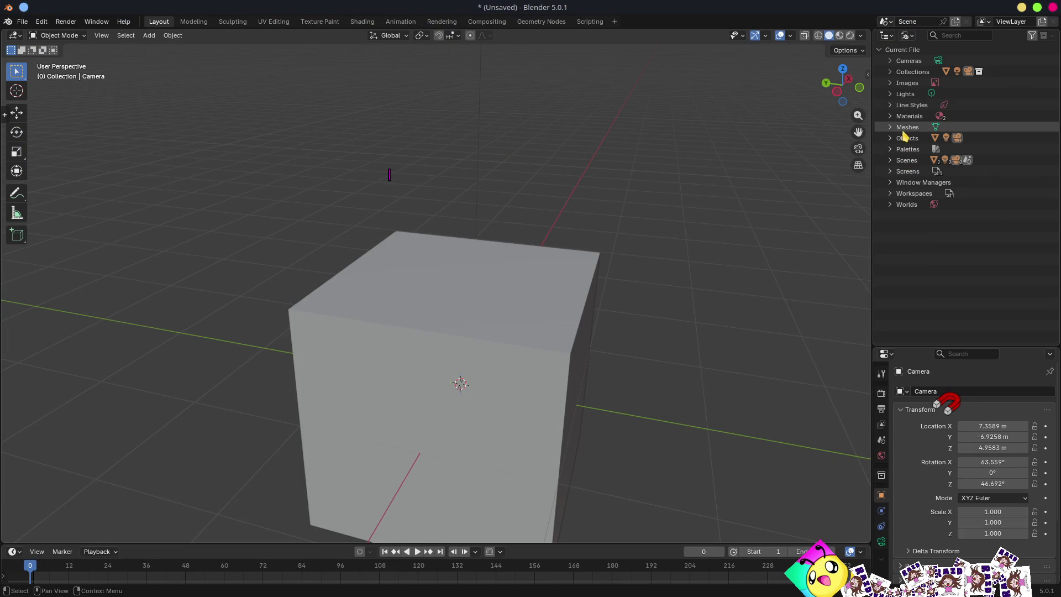
pyautogui.click(888, 161)
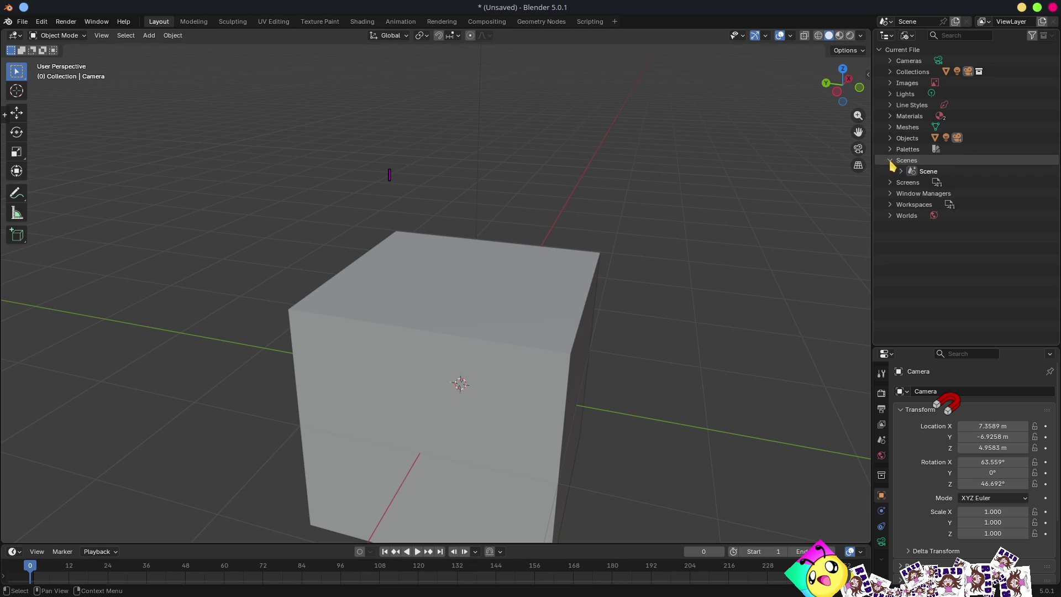
pyautogui.click(901, 171)
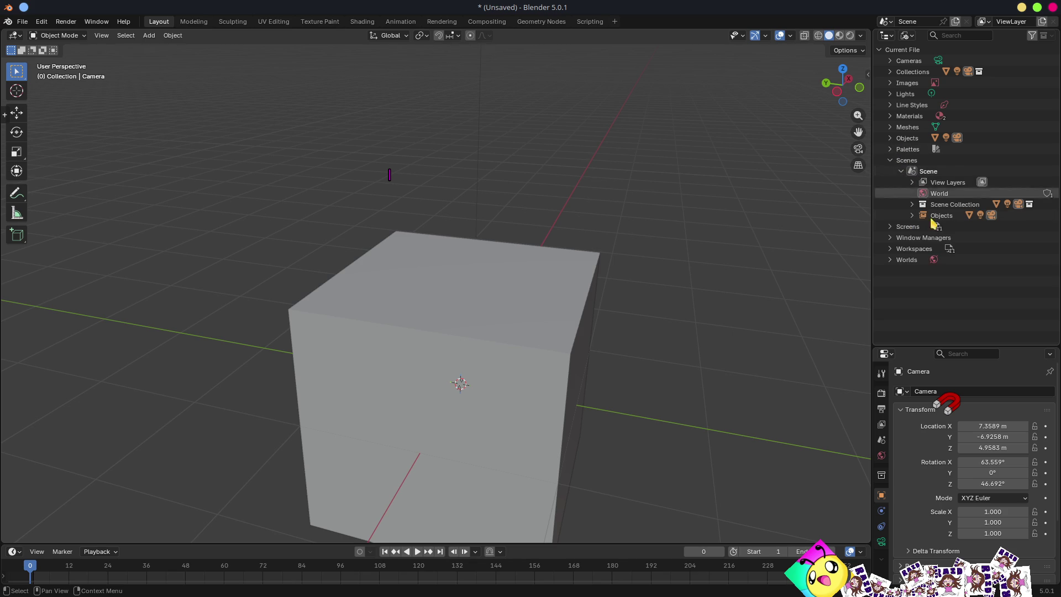
pyautogui.click(956, 23)
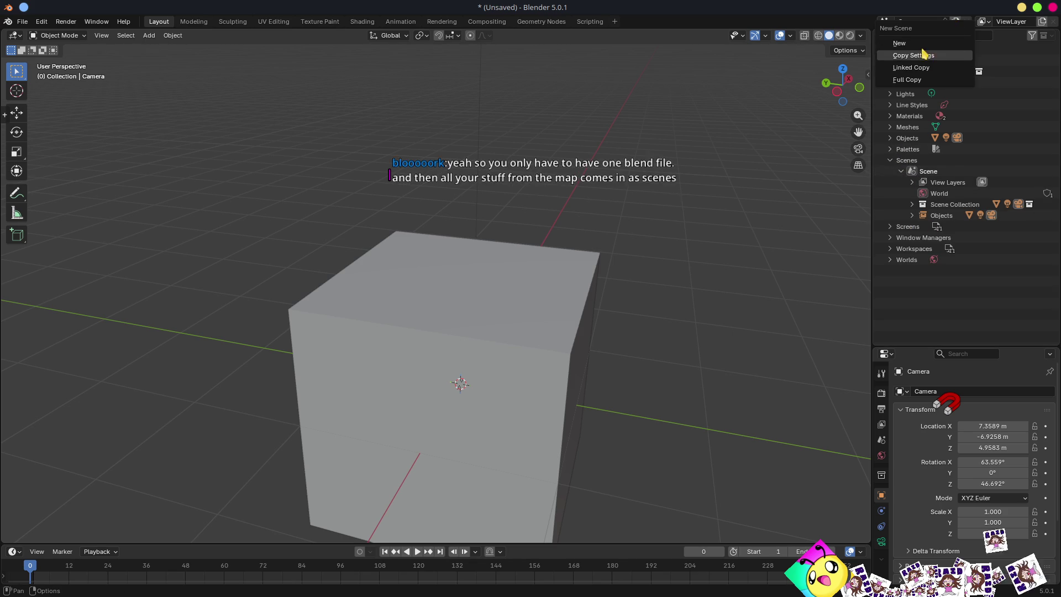
pyautogui.click(917, 43)
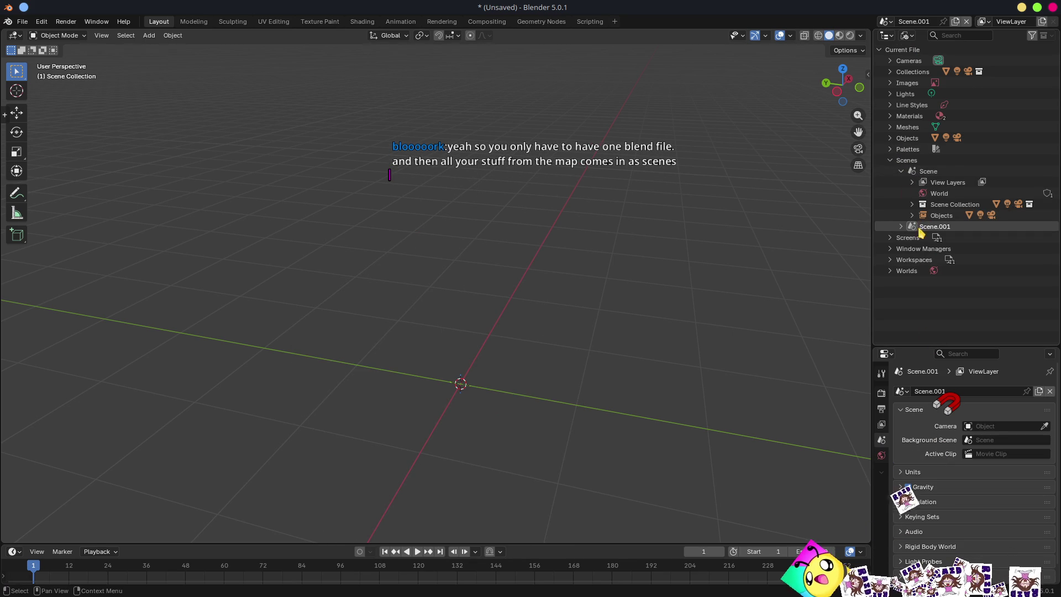
pyautogui.click(901, 171)
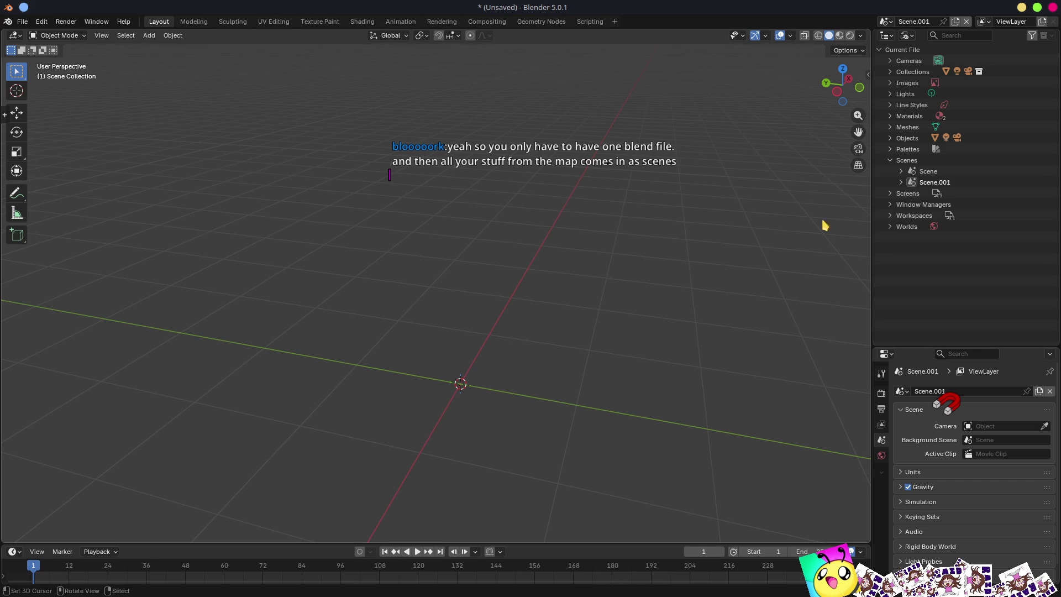
# - Return to the original Scene and dismiss the save dialog without saving
pyautogui.moveTo(872, 252); pyautogui.dragTo(813, 252)
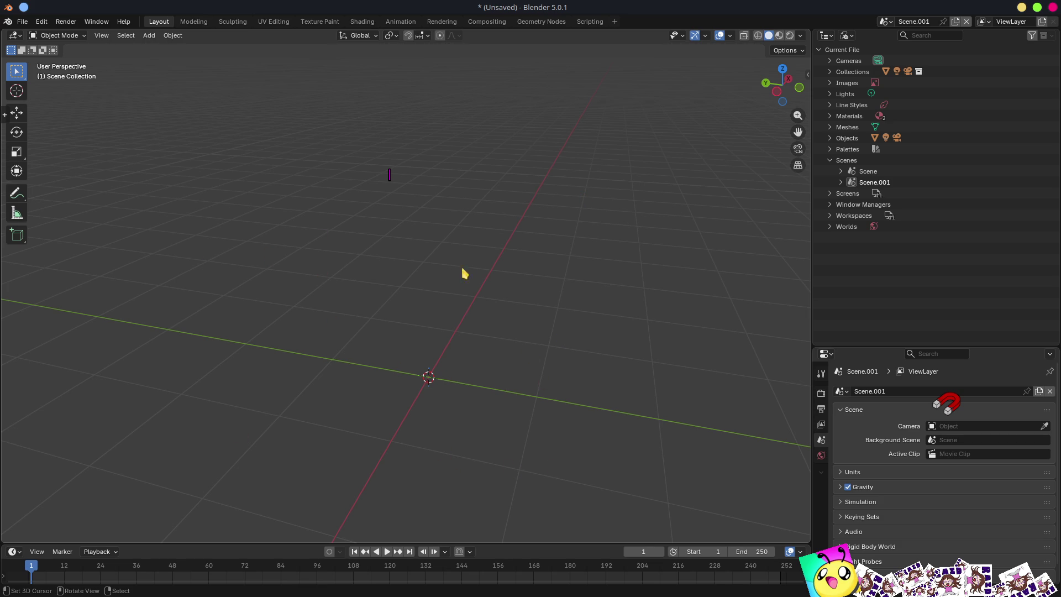
pyautogui.click(887, 21)
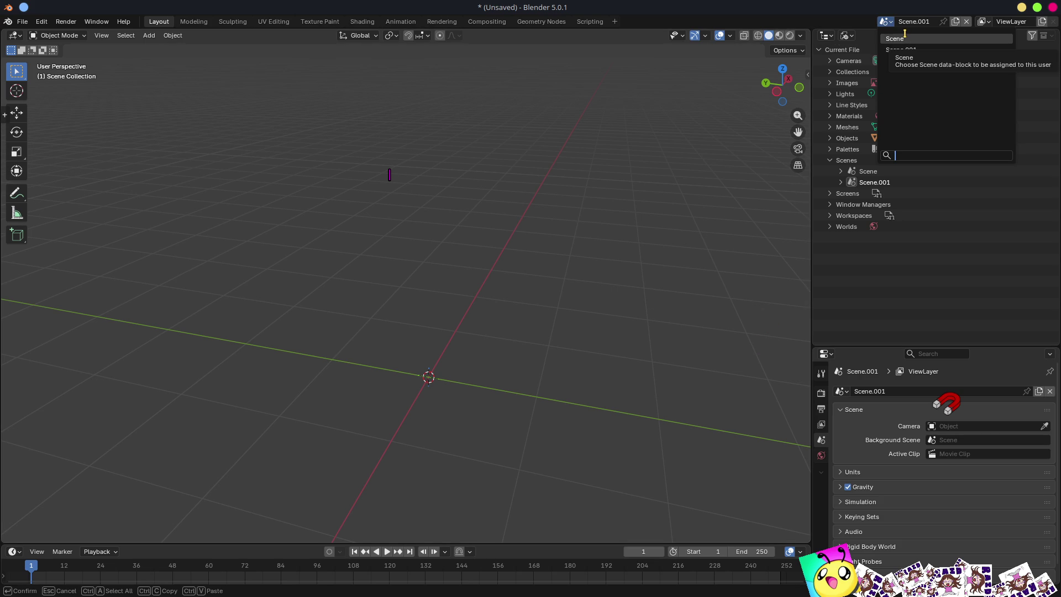
pyautogui.click(907, 38)
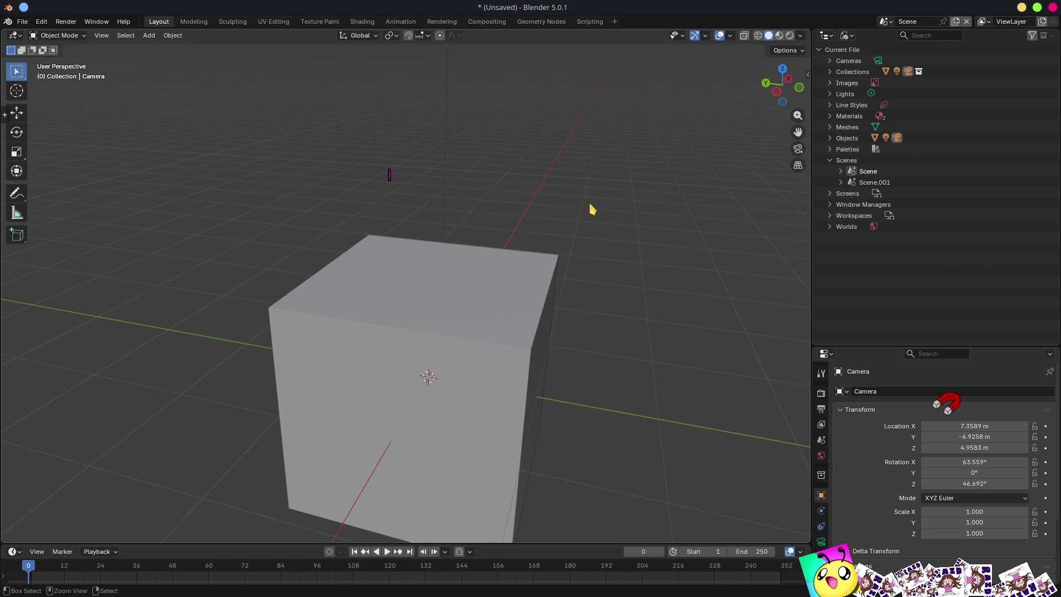
pyautogui.hotkey('ctrl', 's')
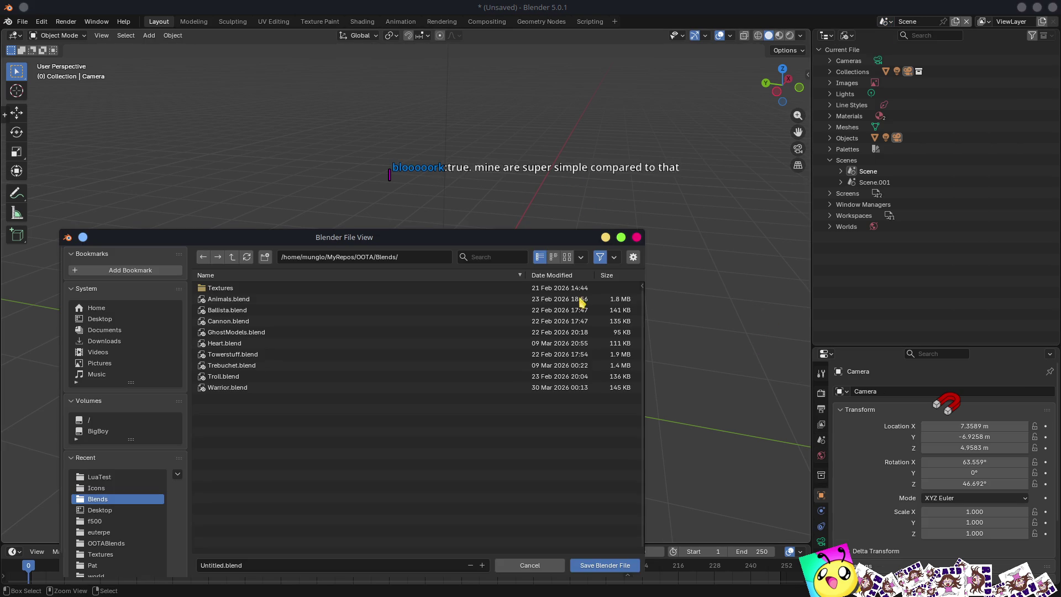
pyautogui.click(536, 569)
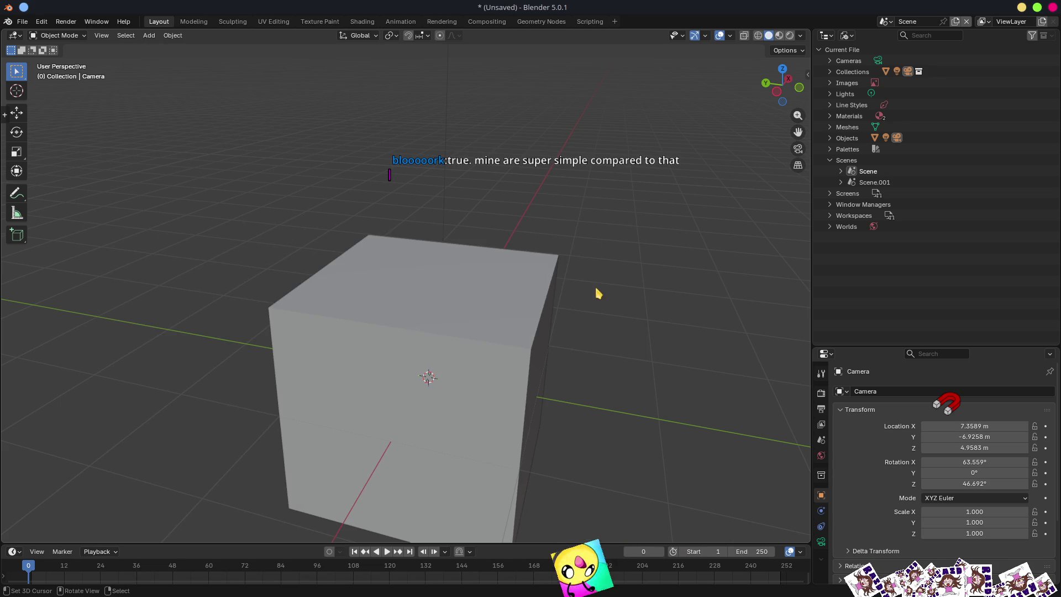
# - Orbit around the cube and set the Outliner display mode back to View Layer
pyautogui.moveTo(562, 249)
pyautogui.mouseDown()
pyautogui.moveTo(717, 253)
pyautogui.moveTo(407, 277)
pyautogui.moveTo(455, 268)
pyautogui.moveTo(649, 298)
pyautogui.moveTo(663, 270)
pyautogui.moveTo(455, 271)
pyautogui.moveTo(680, 121)
pyautogui.mouseUp()
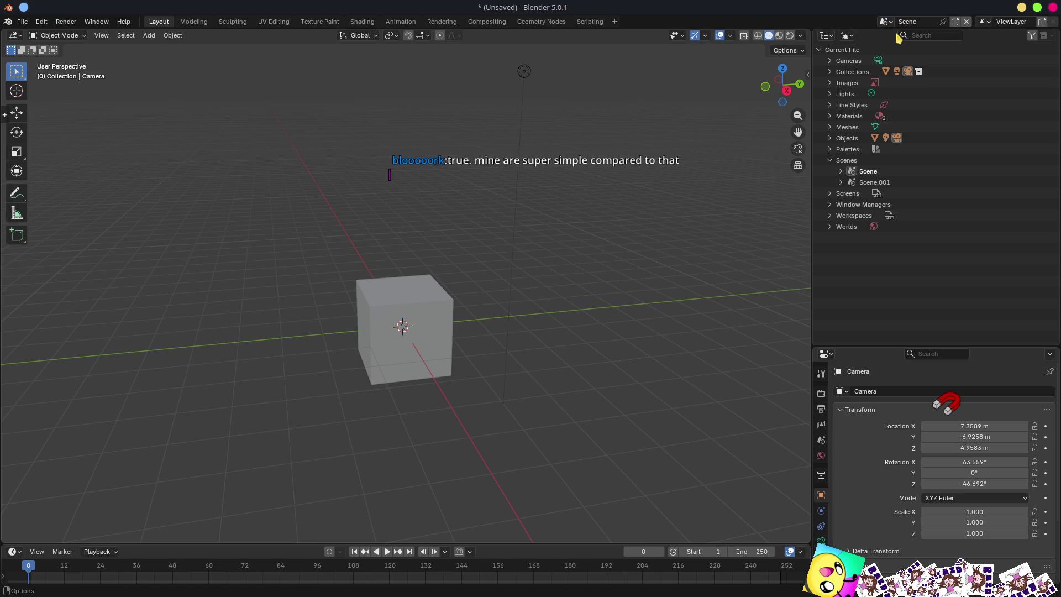
pyautogui.click(847, 35)
pyautogui.click(866, 63)
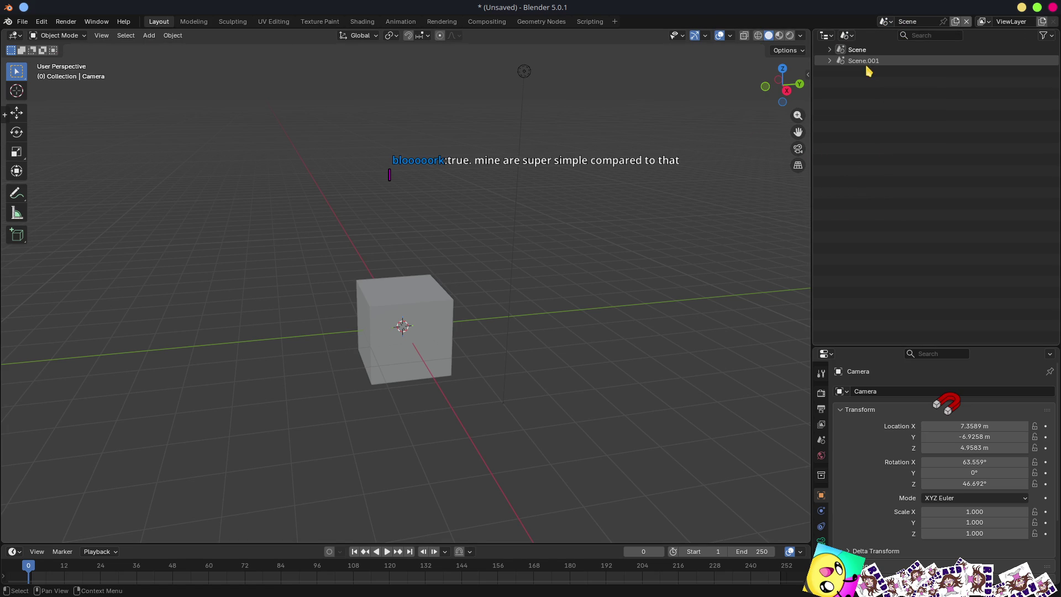
pyautogui.click(848, 35)
pyautogui.click(867, 76)
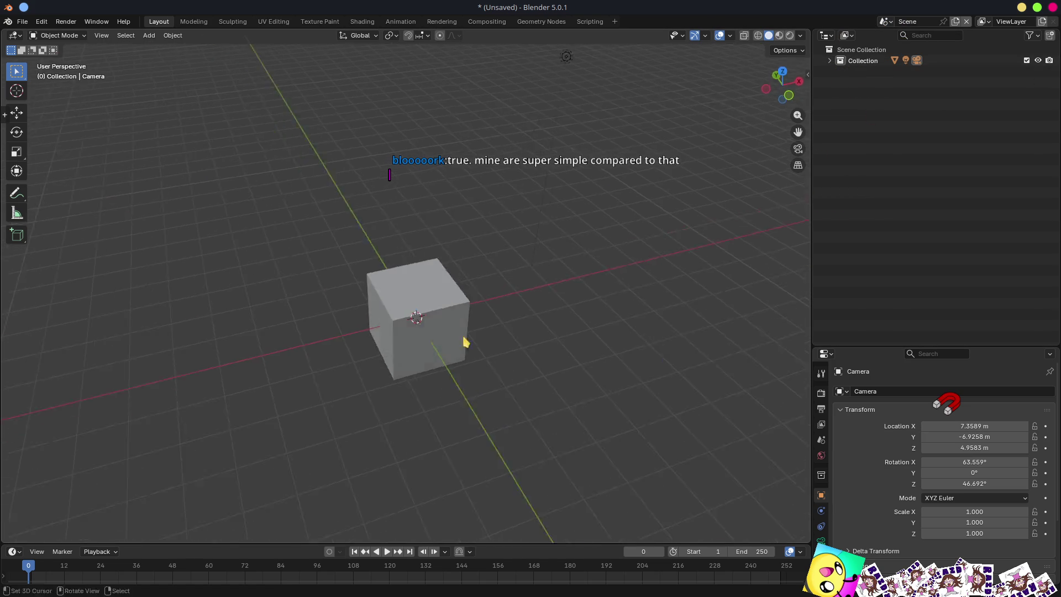
# - Duplicate the cube and place the copy, Cube.001, to the left
pyautogui.click(404, 293)
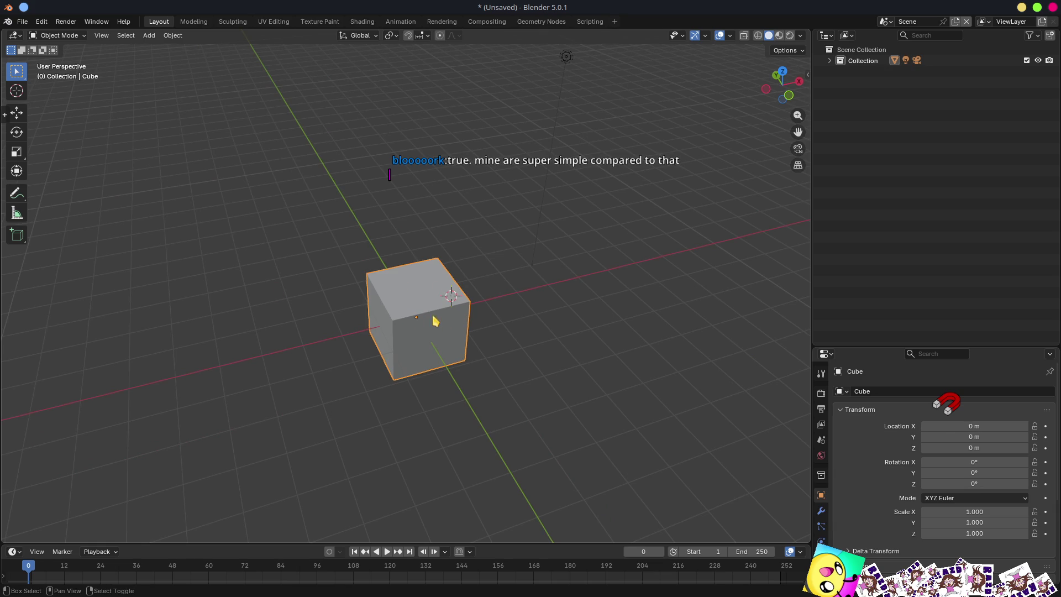
pyautogui.hotkey('shift', 'd')
pyautogui.click(199, 263)
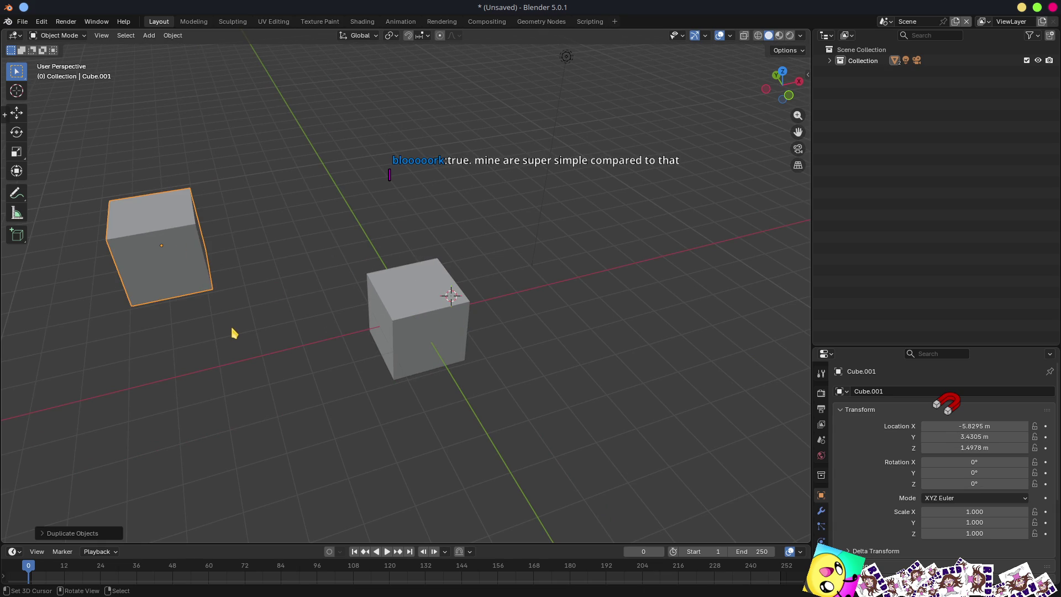
# - Move Cube.001 into a new collection named 'kjashd', then collapse it and deselect
pyautogui.press('m')
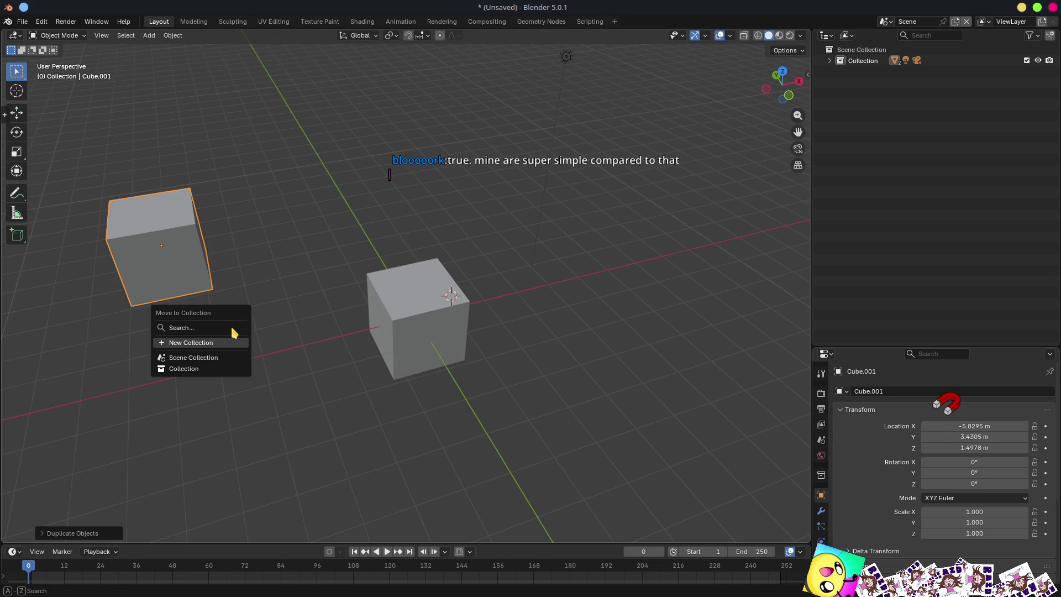
pyautogui.click(235, 342)
pyautogui.write('kjashd')
pyautogui.press('Return')
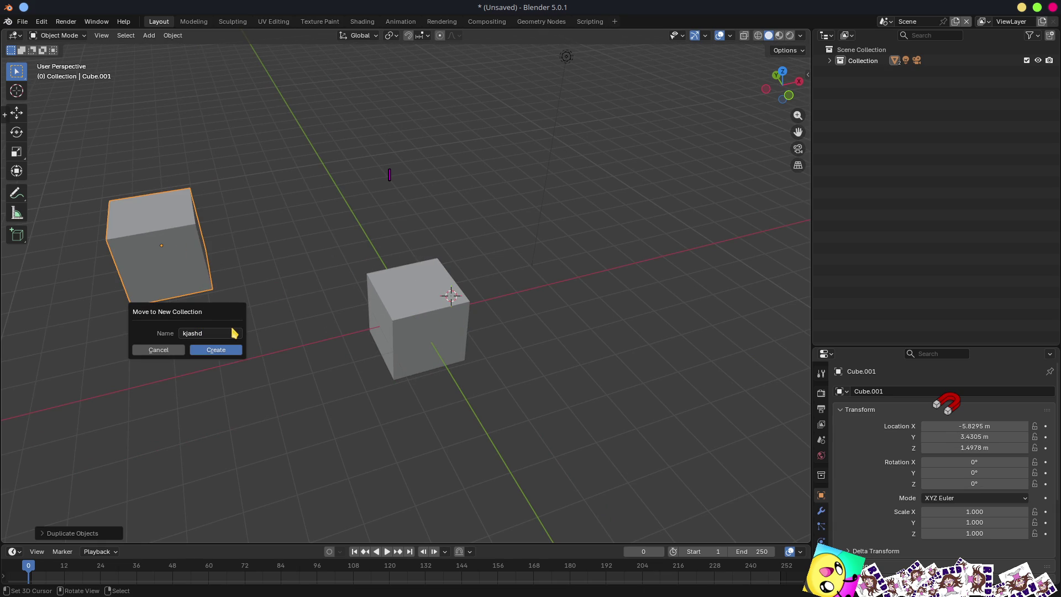
pyautogui.press('Return')
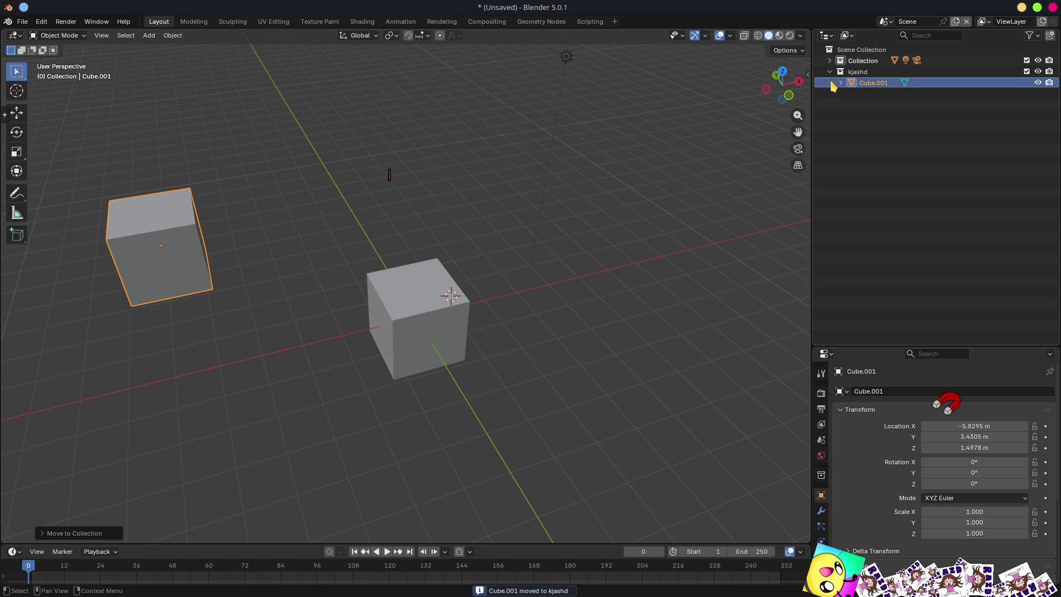
pyautogui.click(830, 72)
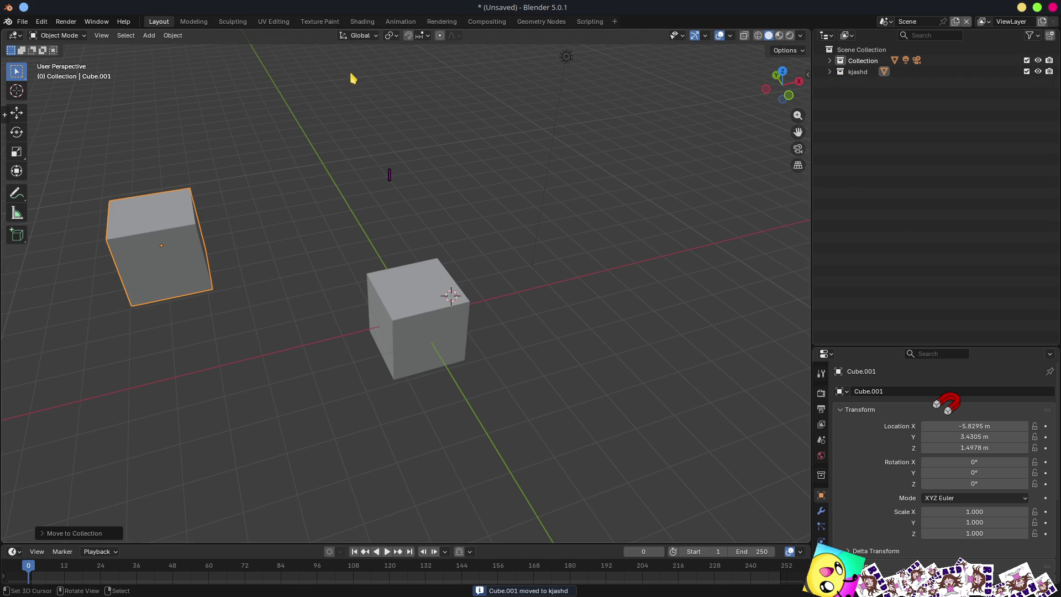
pyautogui.click(230, 95)
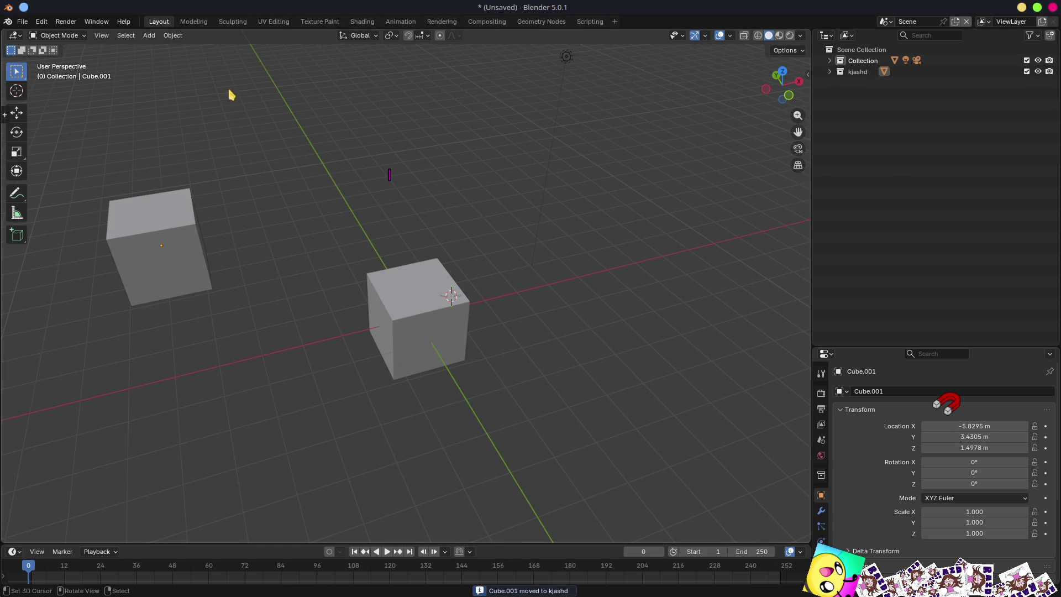
pyautogui.click(23, 22)
pyautogui.moveTo(41, 190)
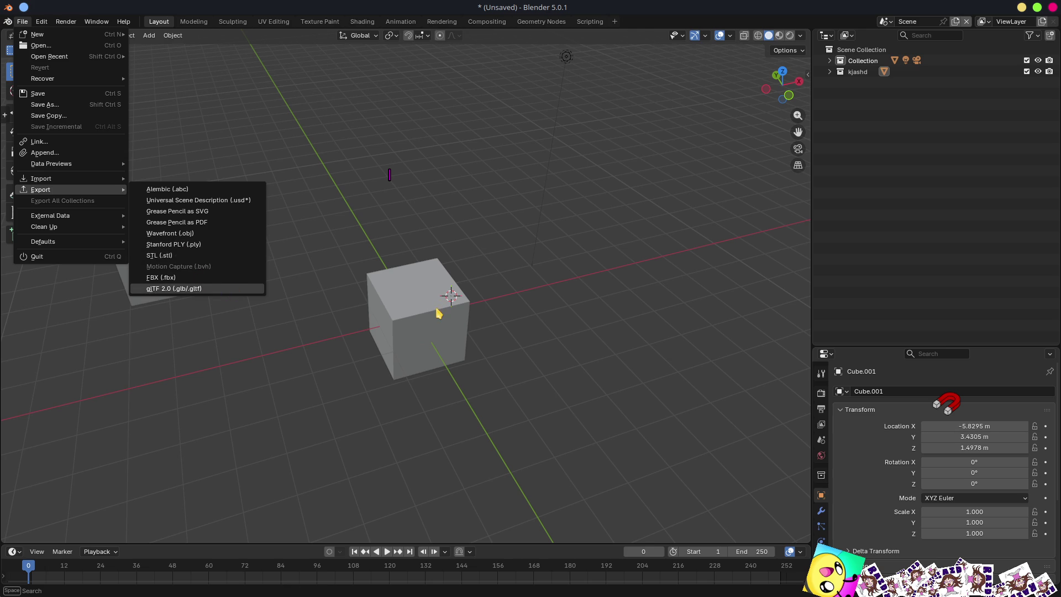
pyautogui.press('Return')
pyautogui.moveTo(555, 271); pyautogui.dragTo(591, 165)
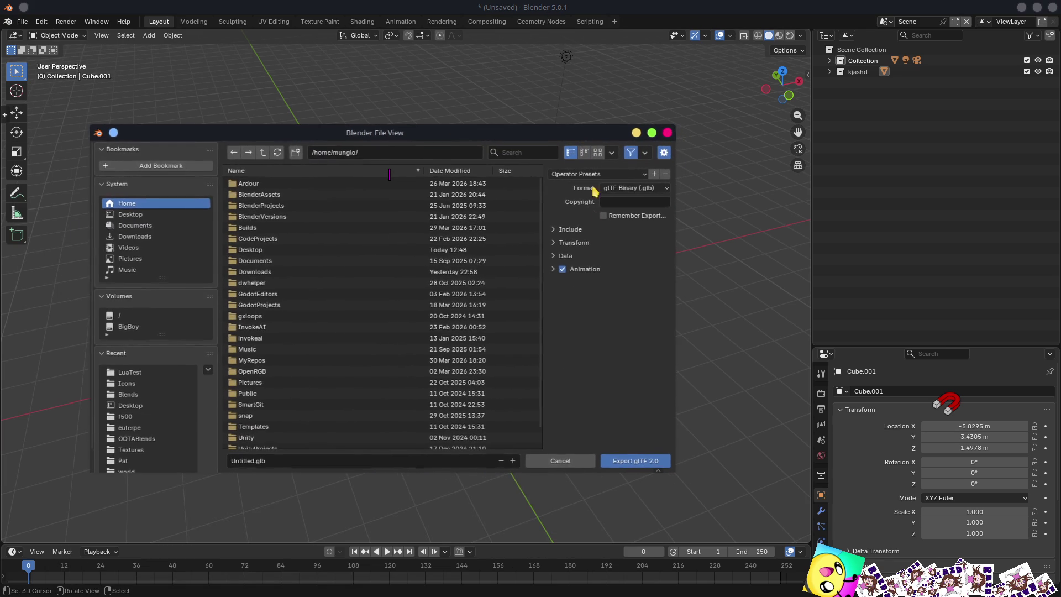
pyautogui.click(553, 230)
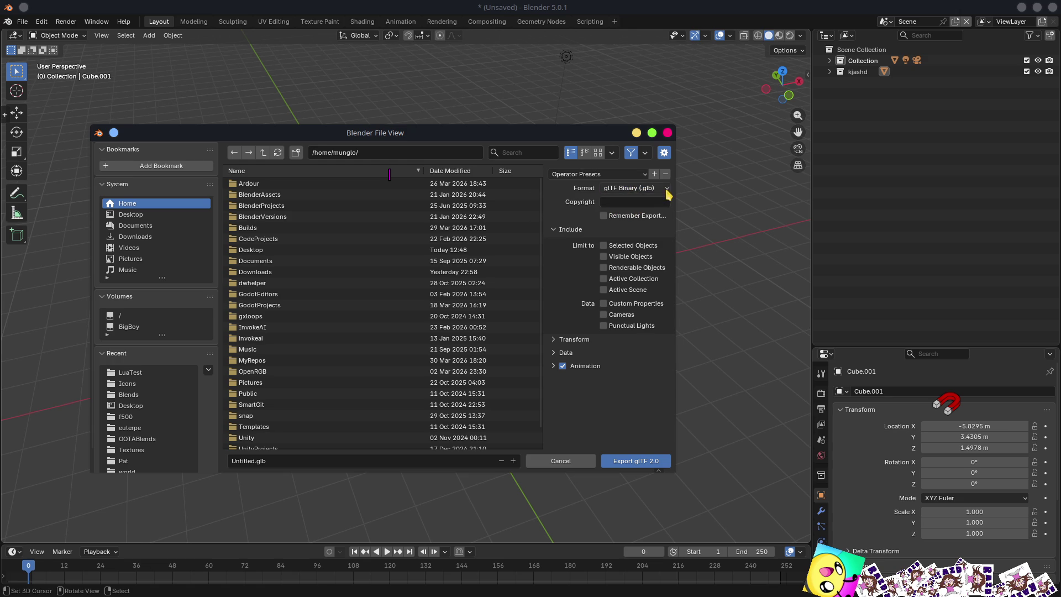
pyautogui.click(643, 174)
pyautogui.moveTo(691, 234); pyautogui.dragTo(776, 246)
pyautogui.click(719, 189)
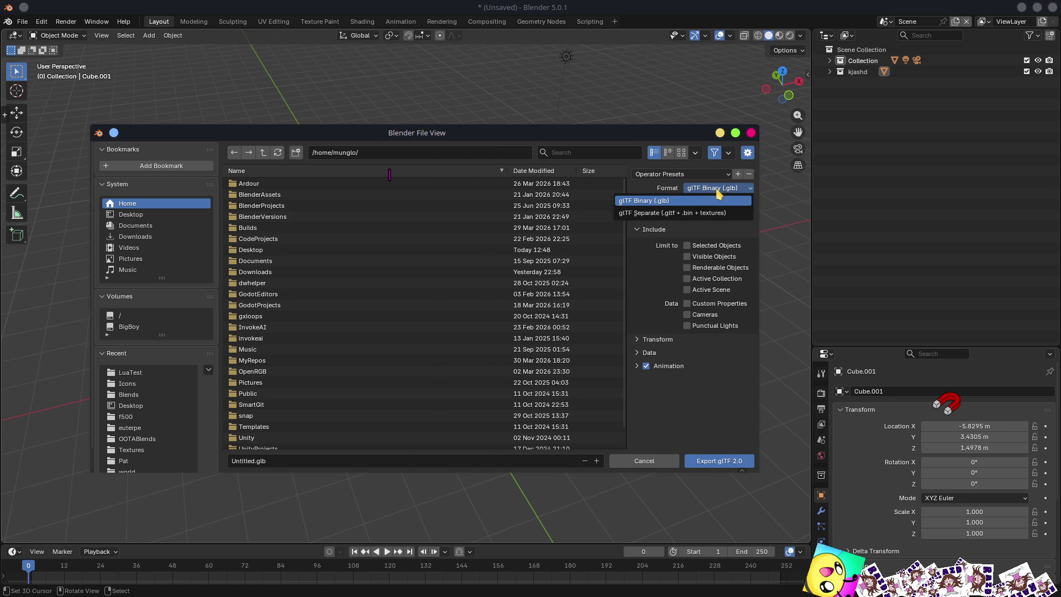
pyautogui.click(711, 201)
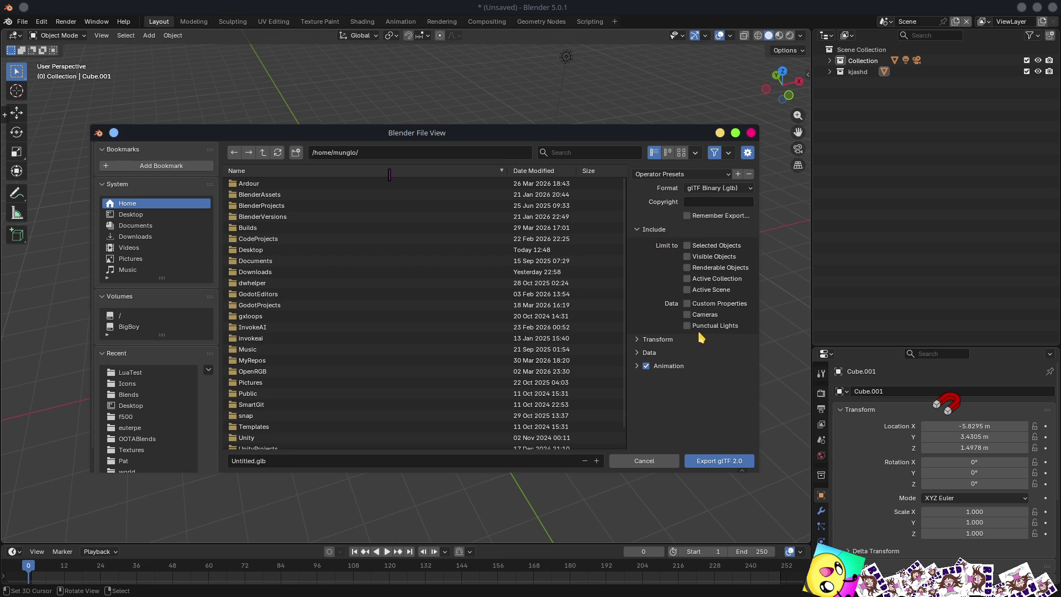
pyautogui.click(658, 340)
pyautogui.click(652, 371)
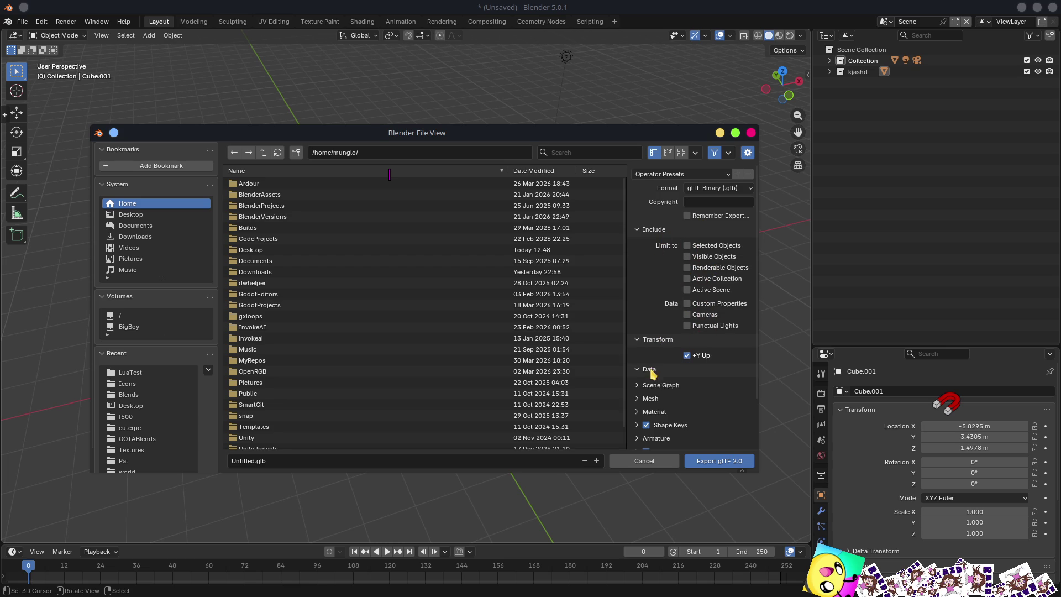
pyautogui.moveTo(757, 361)
pyautogui.mouseDown()
pyautogui.moveTo(759, 460)
pyautogui.moveTo(763, 272)
pyautogui.mouseUp()
pyautogui.click(677, 174)
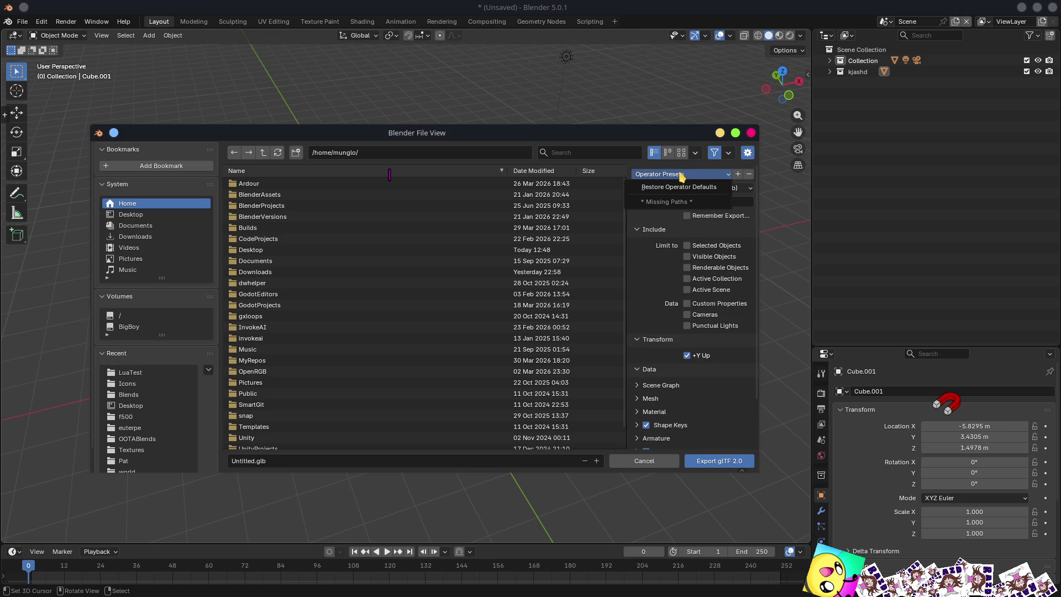
pyautogui.click(701, 172)
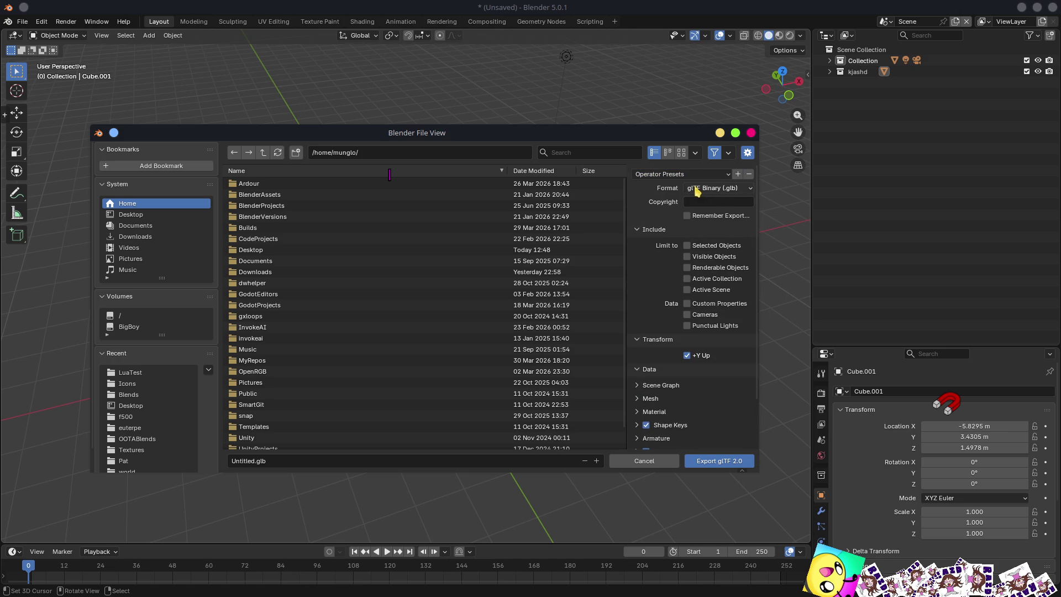
pyautogui.click(697, 189)
pyautogui.click(750, 189)
pyautogui.click(751, 190)
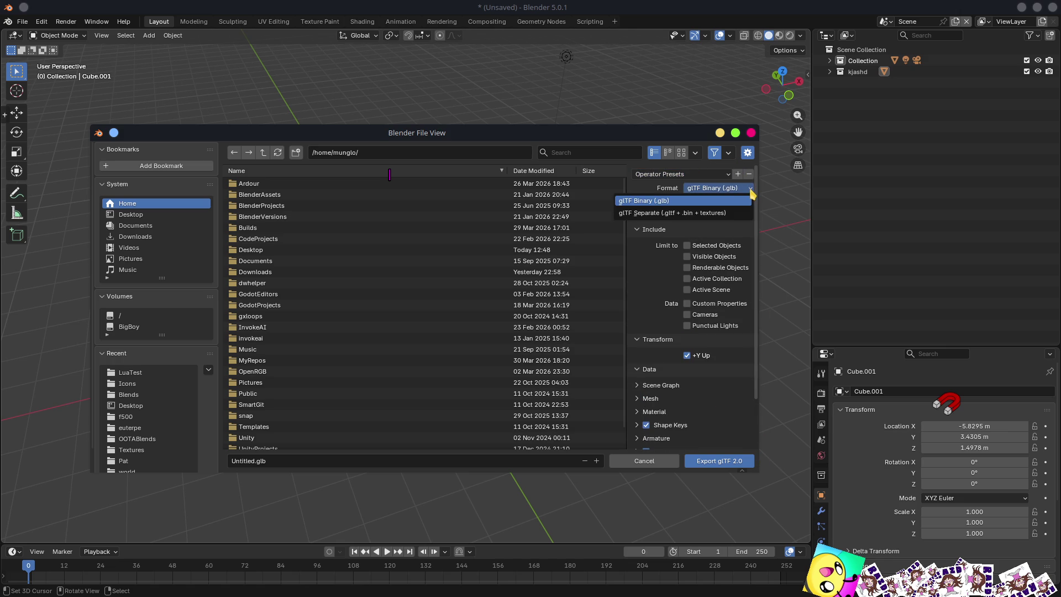
pyautogui.click(662, 190)
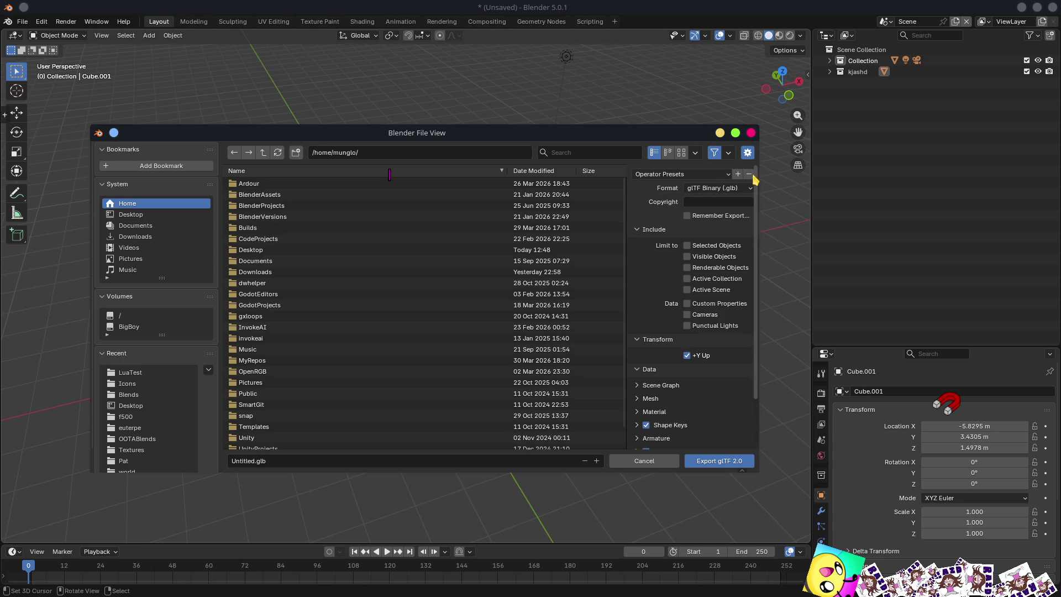
pyautogui.moveTo(759, 199); pyautogui.dragTo(812, 199)
pyautogui.click(767, 189)
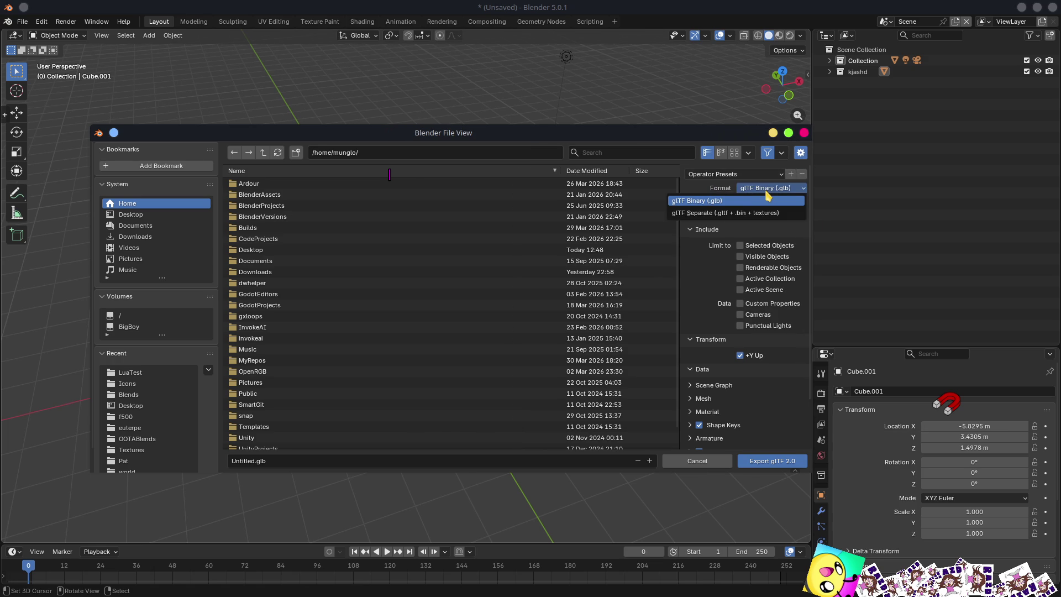
pyautogui.click(719, 174)
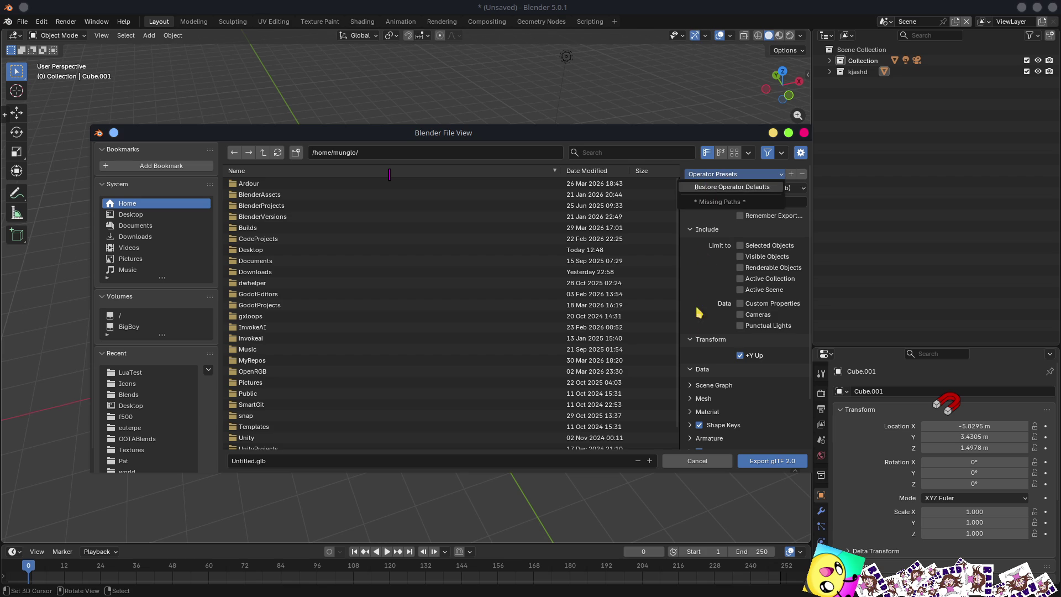
pyautogui.click(709, 467)
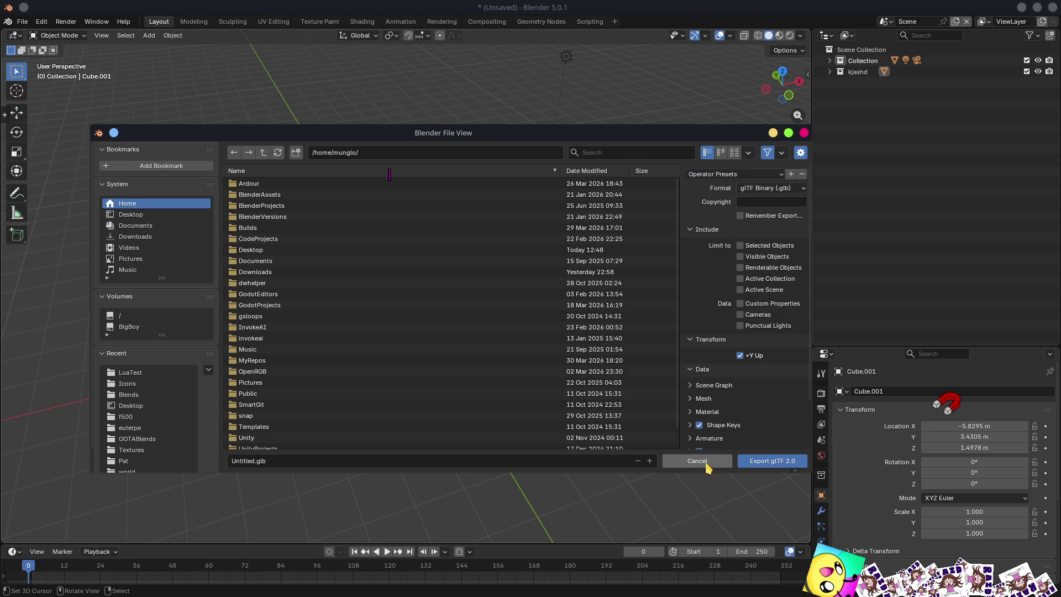
pyautogui.click(708, 466)
pyautogui.click(23, 22)
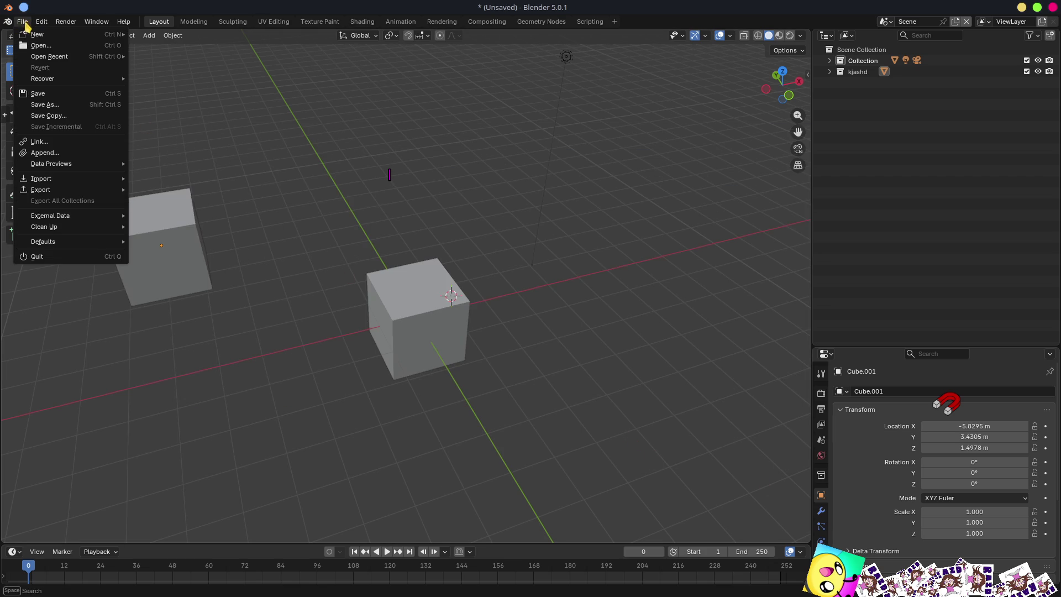
# - Open the FBX export dialog and review its presets, Path Mode (Auto) and Batch Mode
pyautogui.moveTo(73, 193)
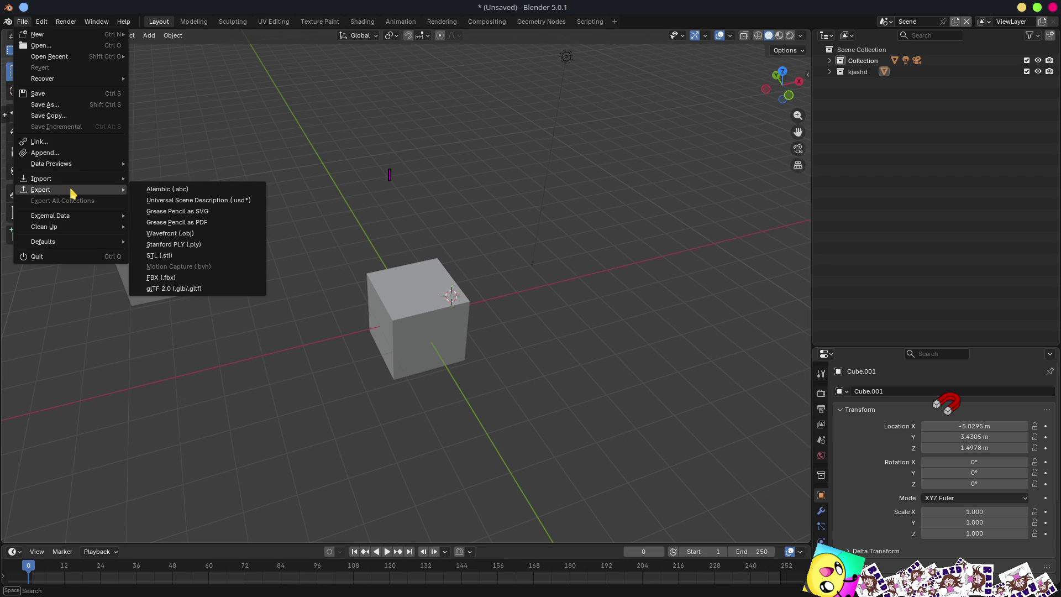
pyautogui.click(165, 278)
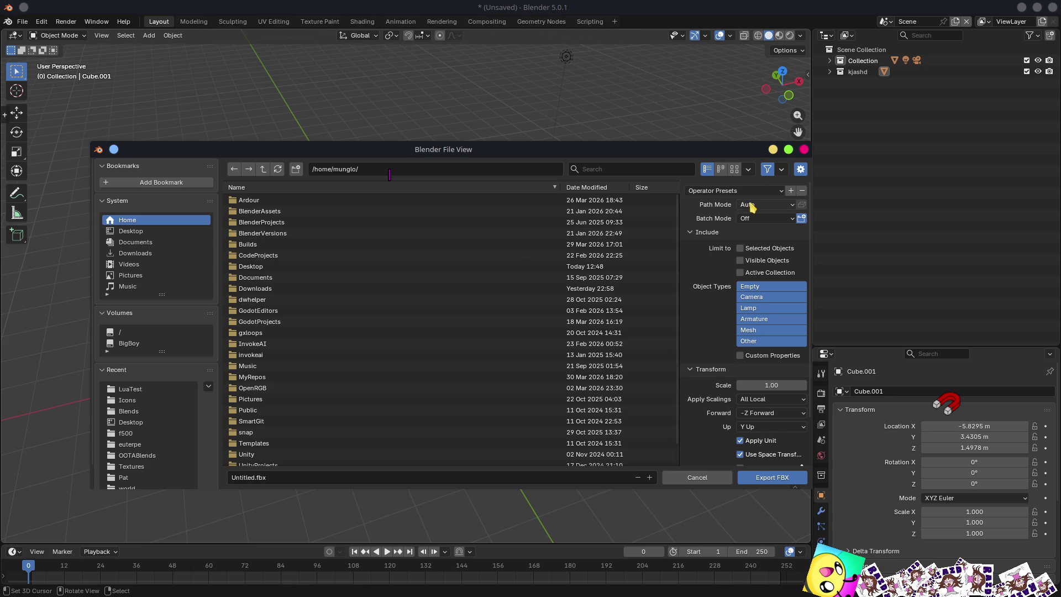
pyautogui.moveTo(705, 149); pyautogui.dragTo(640, 114)
pyautogui.click(718, 154)
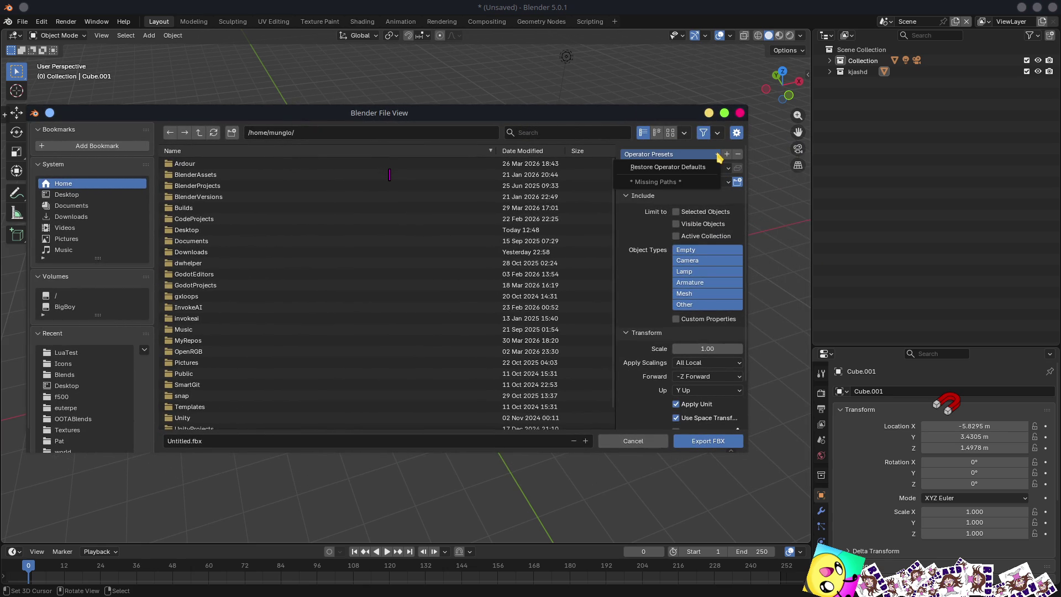
pyautogui.click(718, 156)
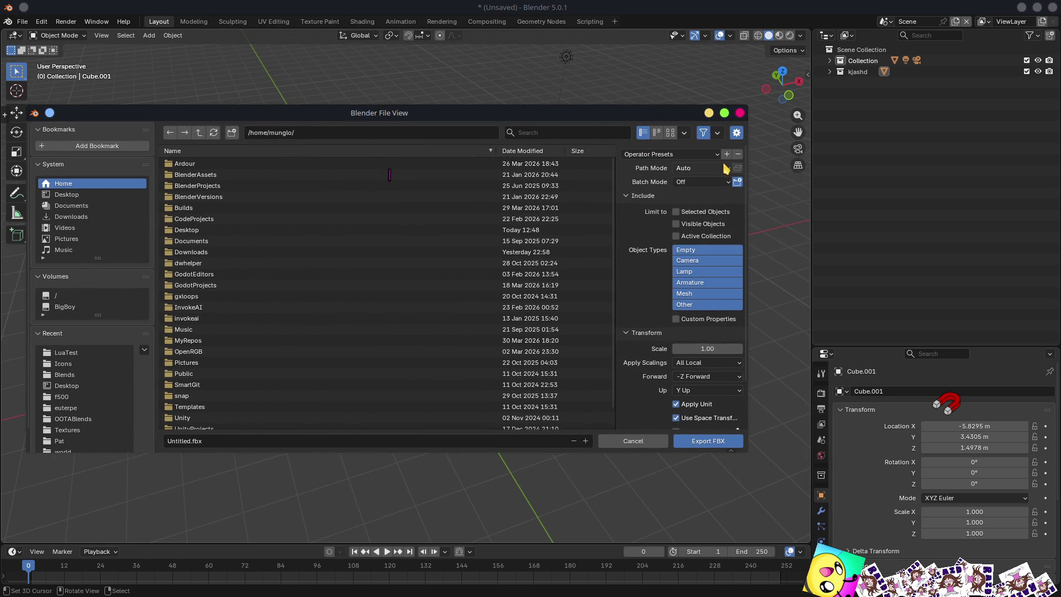
pyautogui.click(700, 169)
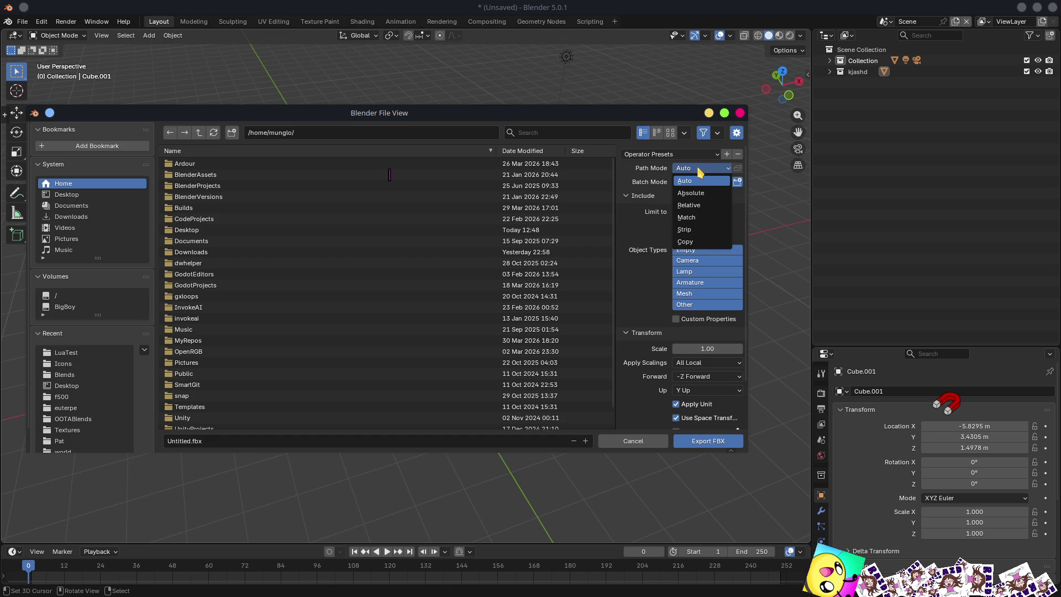
pyautogui.click(700, 172)
pyautogui.click(686, 184)
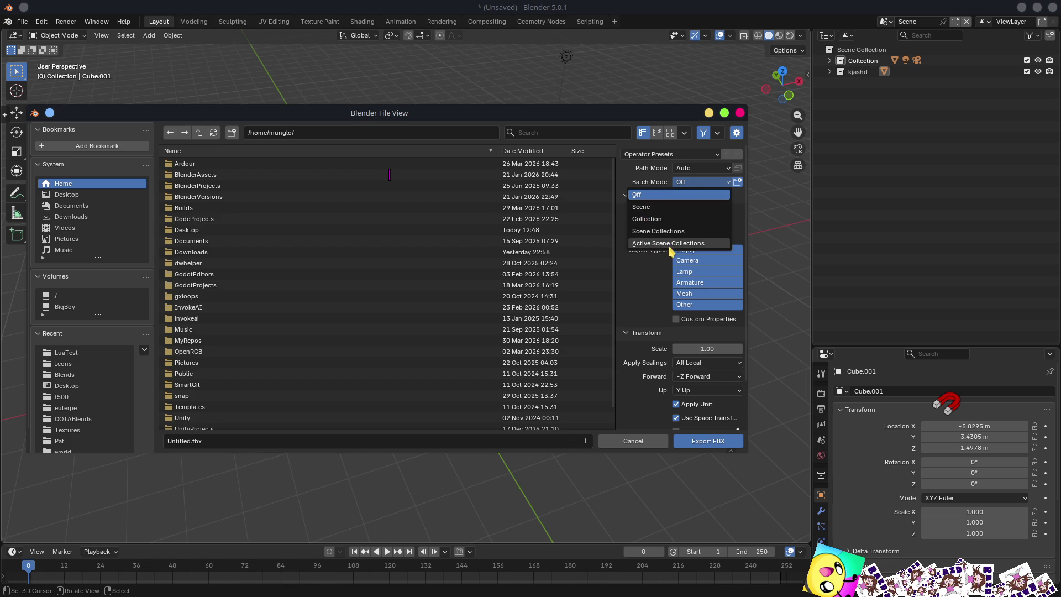
# - Close the FBX export without exporting and quit Blender, discarding unsaved changes
pyautogui.click(740, 114)
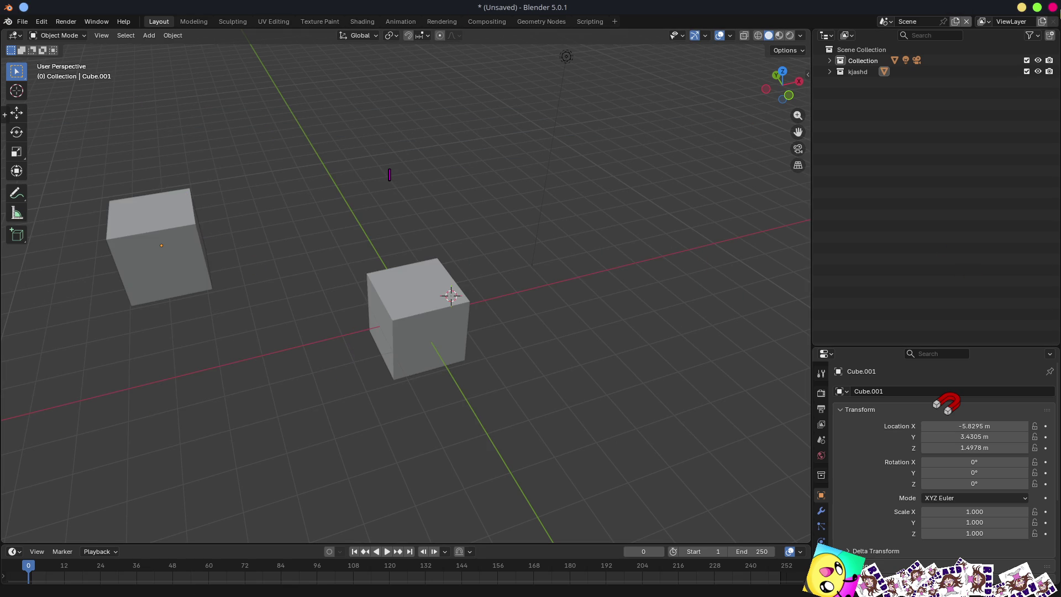
pyautogui.click(1054, 8)
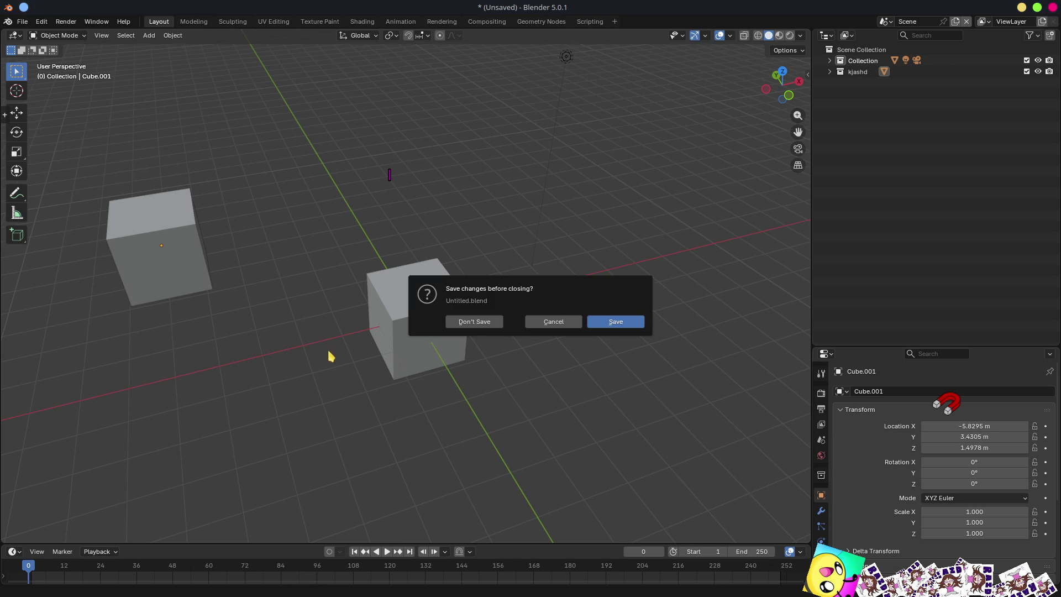
pyautogui.click(494, 325)
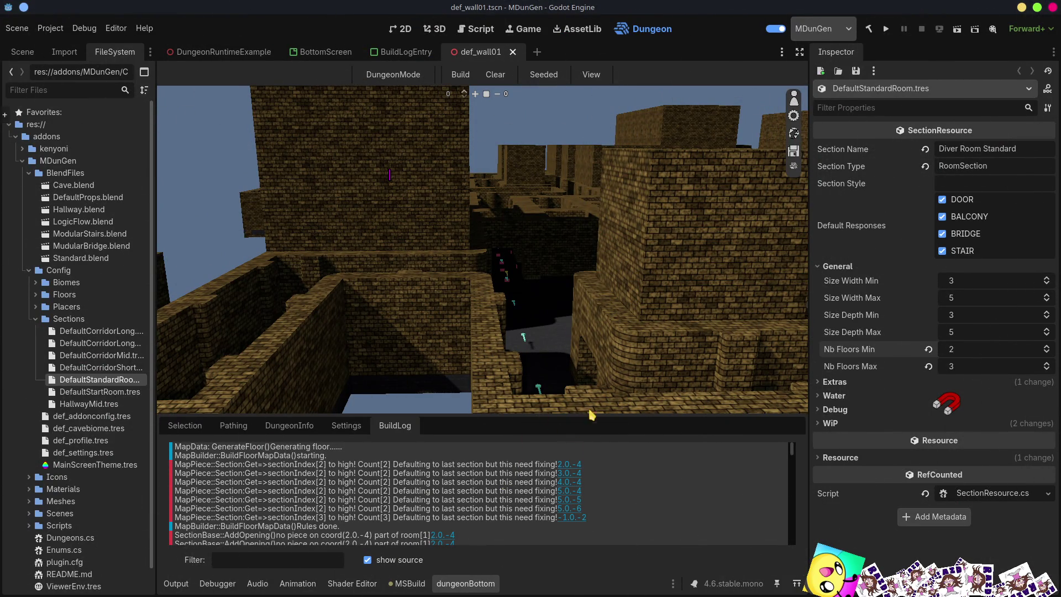
# - Jump the 3D view to several coordinates listed in the BuildLog's missing-opening warnings
pyautogui.click(575, 482)
pyautogui.click(575, 508)
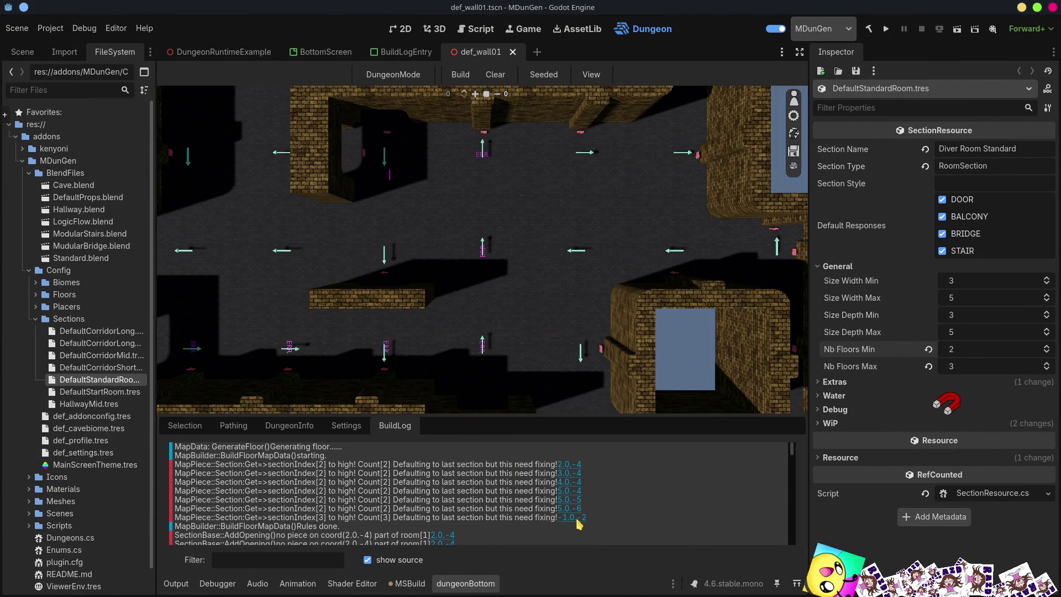
pyautogui.click(575, 518)
pyautogui.click(571, 467)
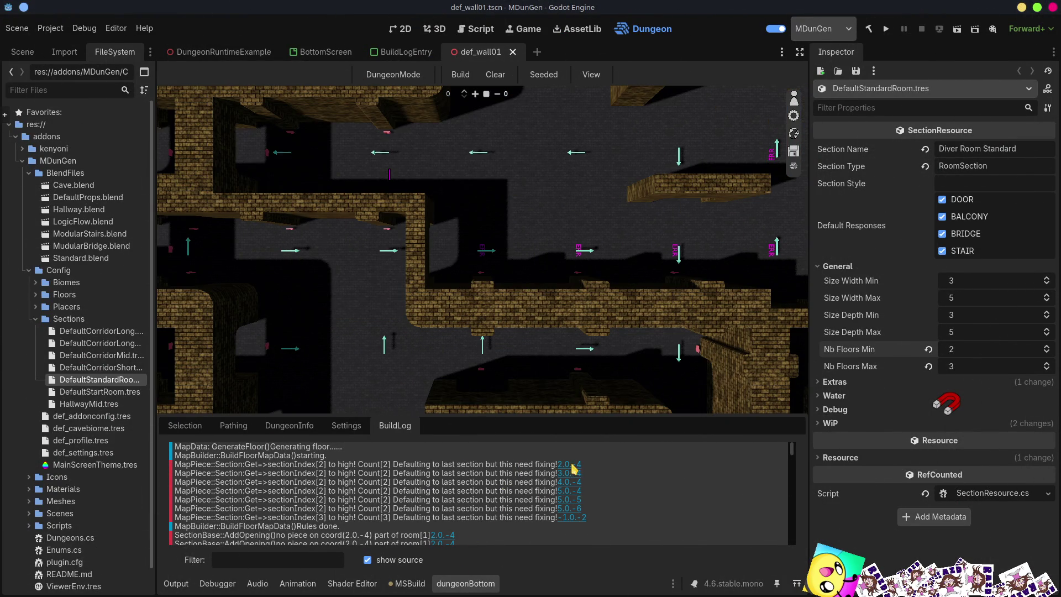
pyautogui.scroll(-3, 456, 517)
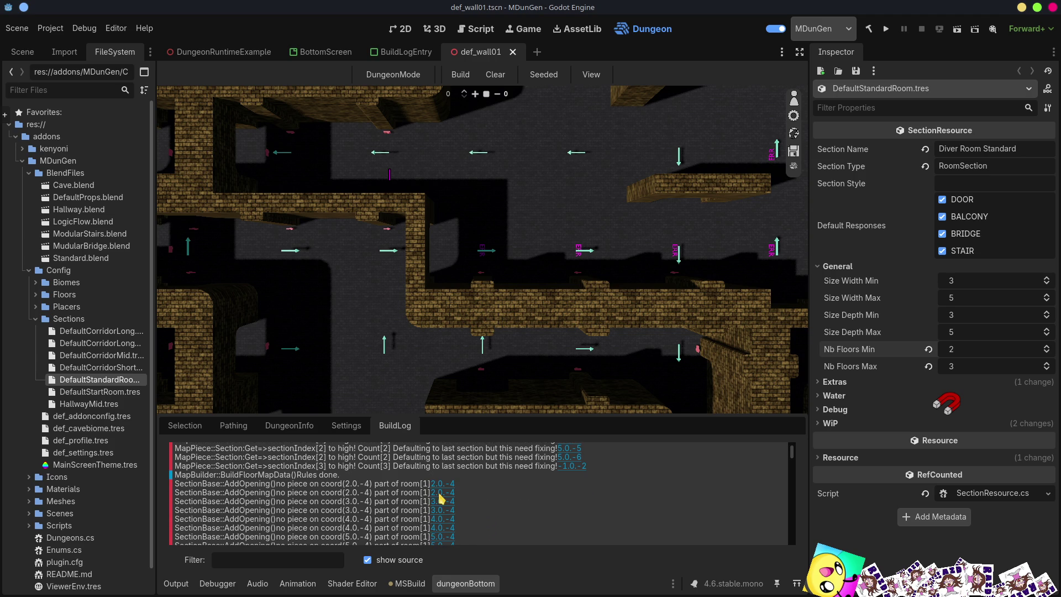
pyautogui.click(434, 533)
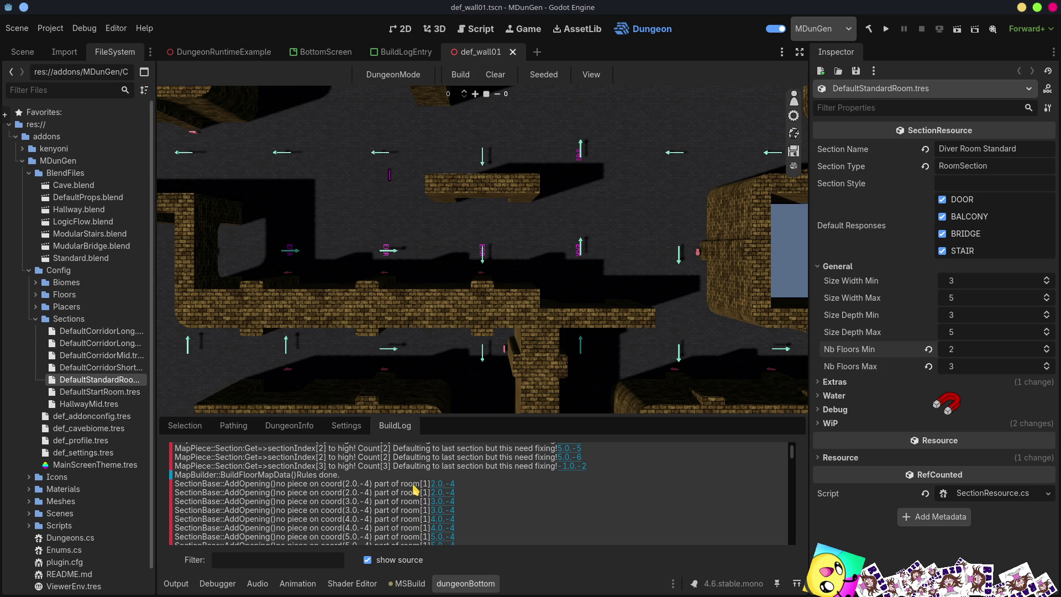
# - Jump the view to coordinate 2.0,-4 from the build log
pyautogui.click(437, 485)
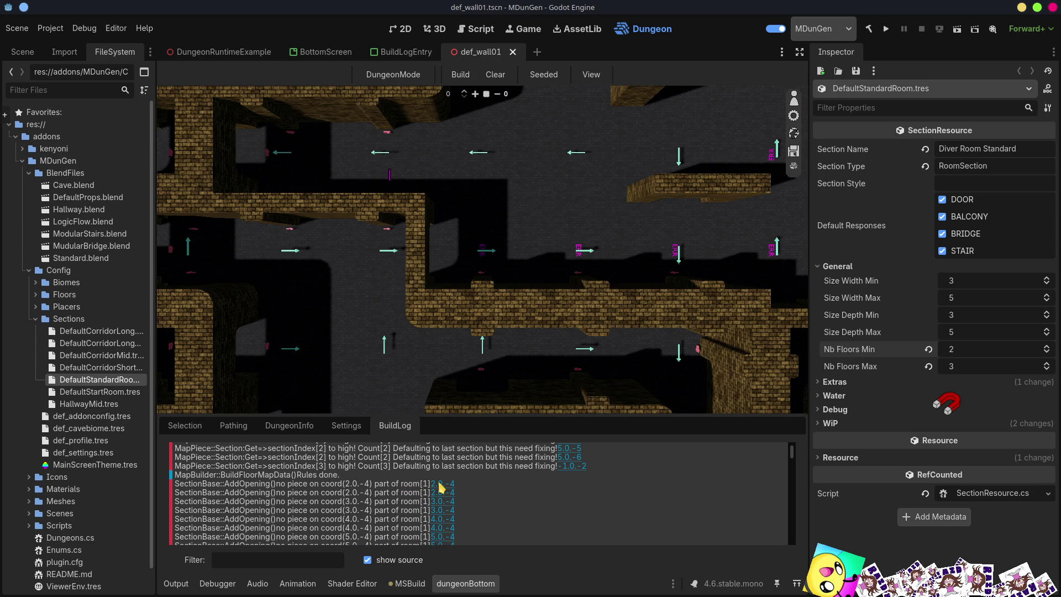
pyautogui.scroll(2, 648, 351)
pyautogui.scroll(1, 584, 289)
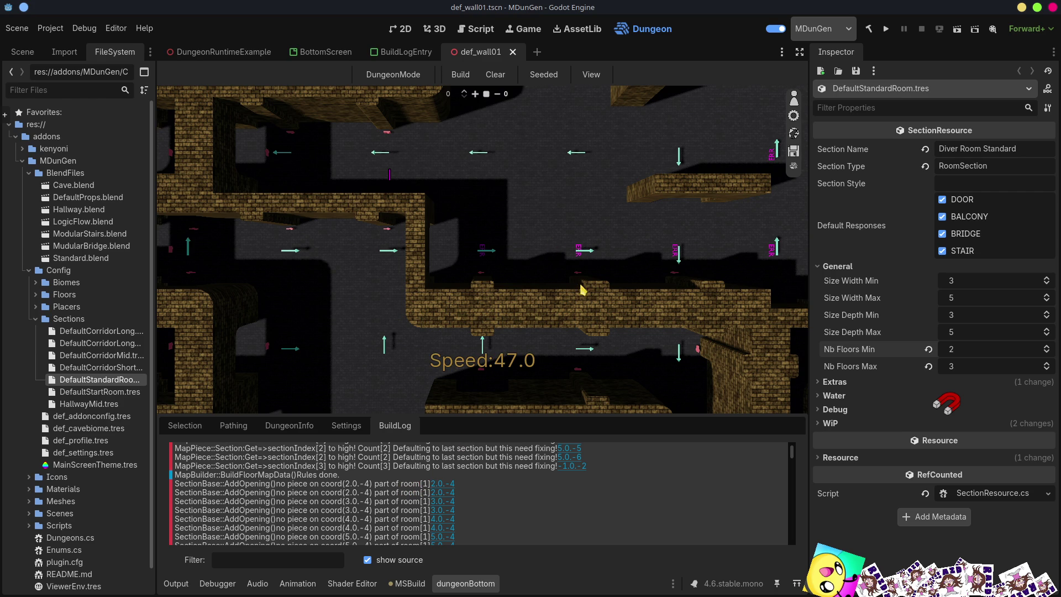
pyautogui.scroll(6, 587, 273)
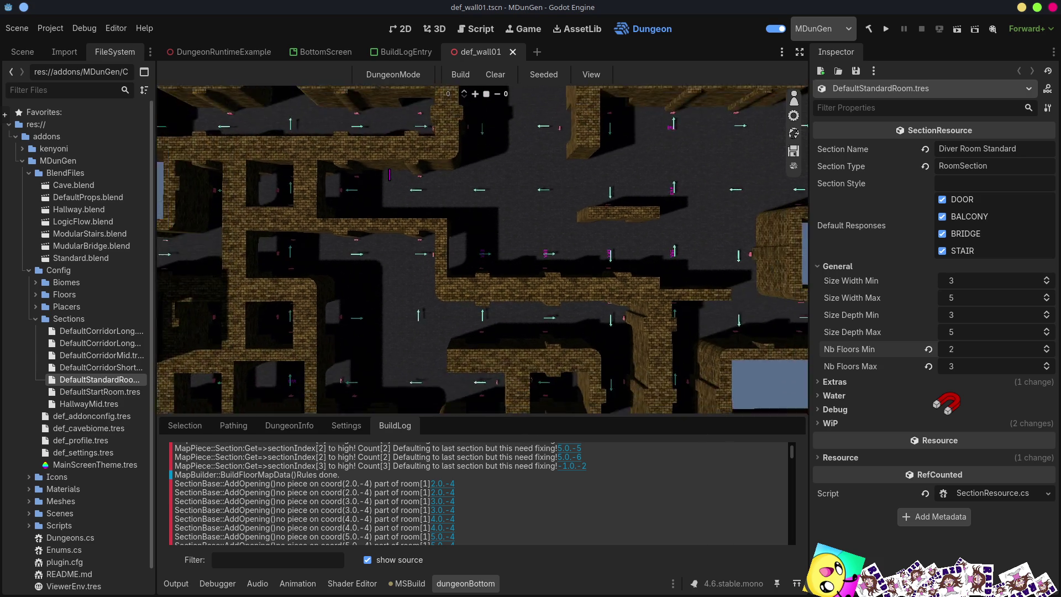
# - Fly the camera down through the brick maze corridors, then rise to overlook the layout
pyautogui.press('s')
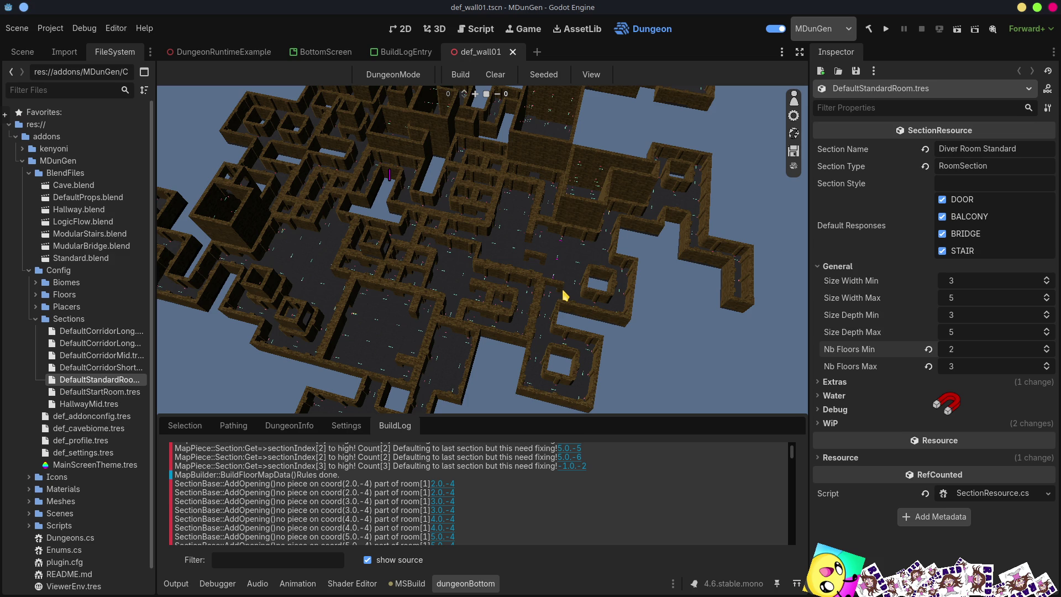
pyautogui.press('w')
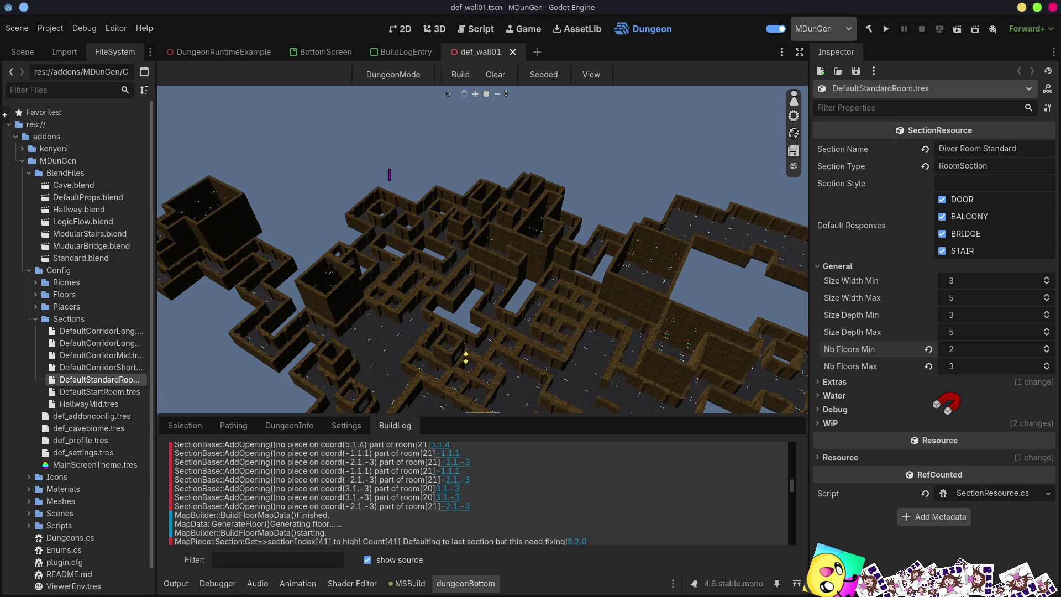
pyautogui.scroll(5, 483, 248)
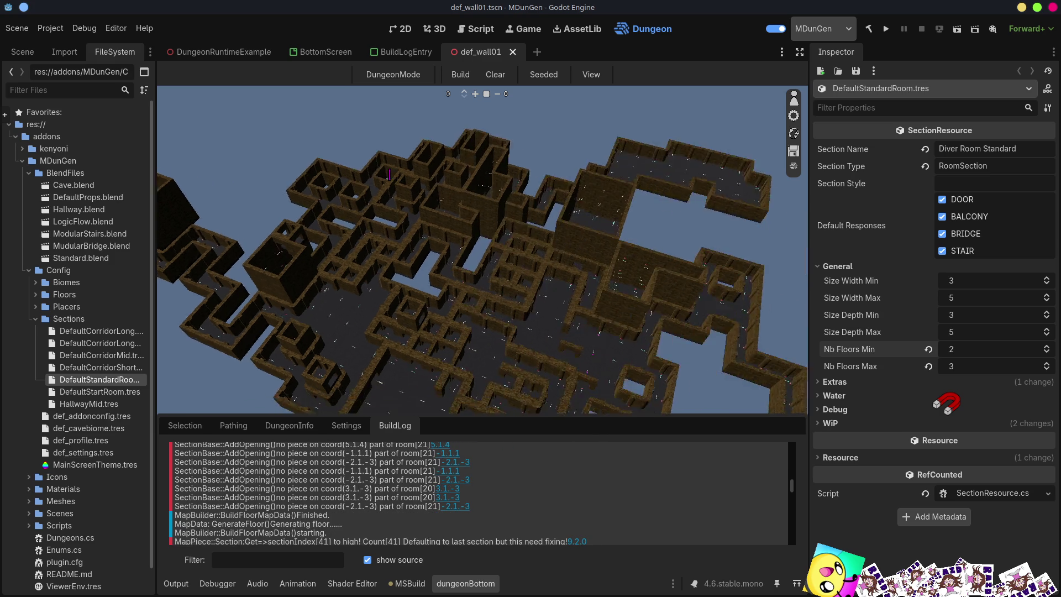
pyautogui.press('w')
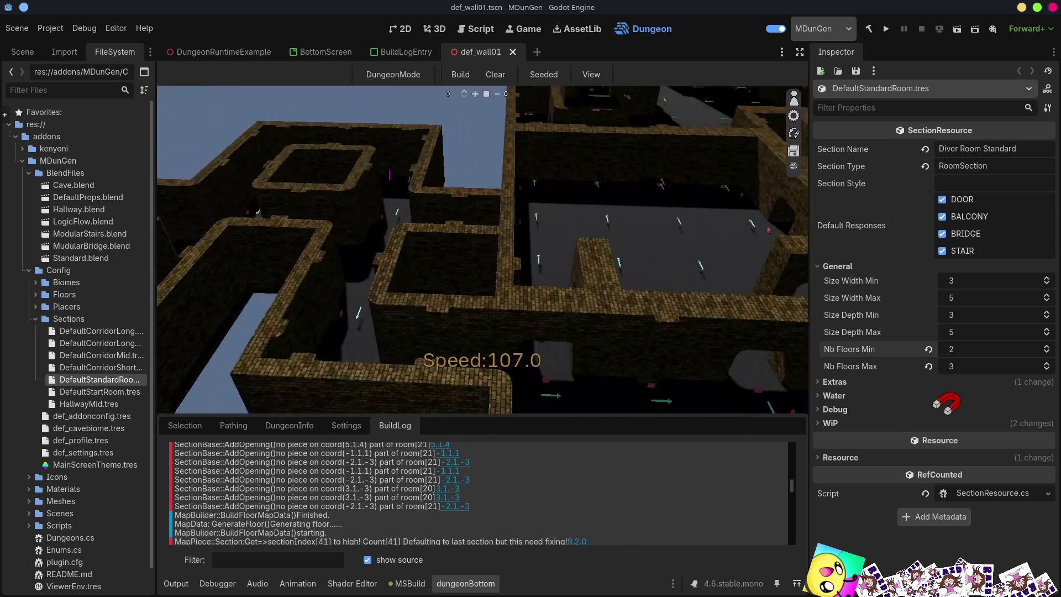
pyautogui.press('w')
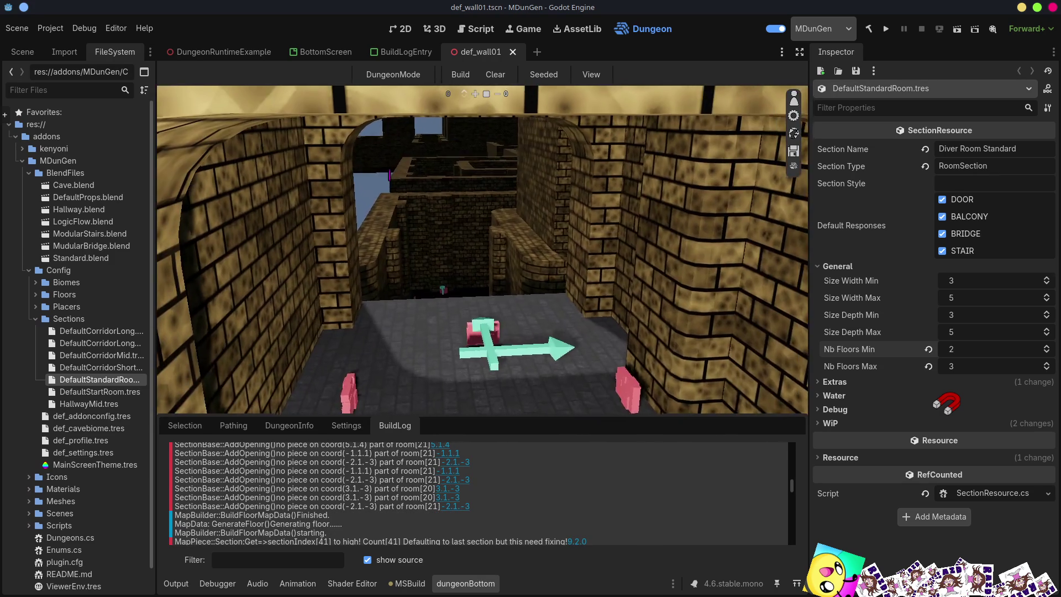
pyautogui.press('e')
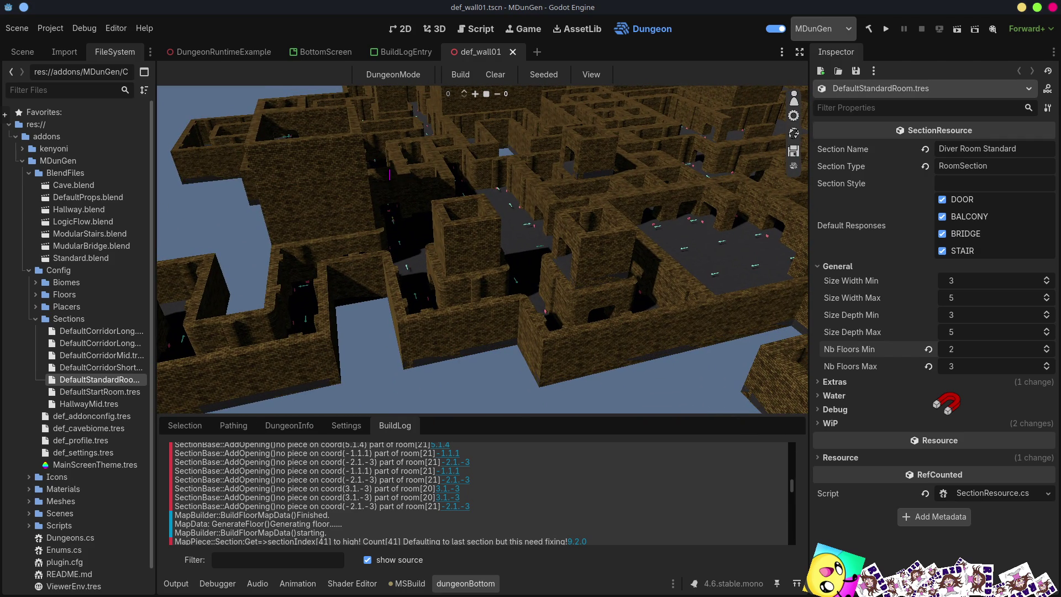
pyautogui.press('e')
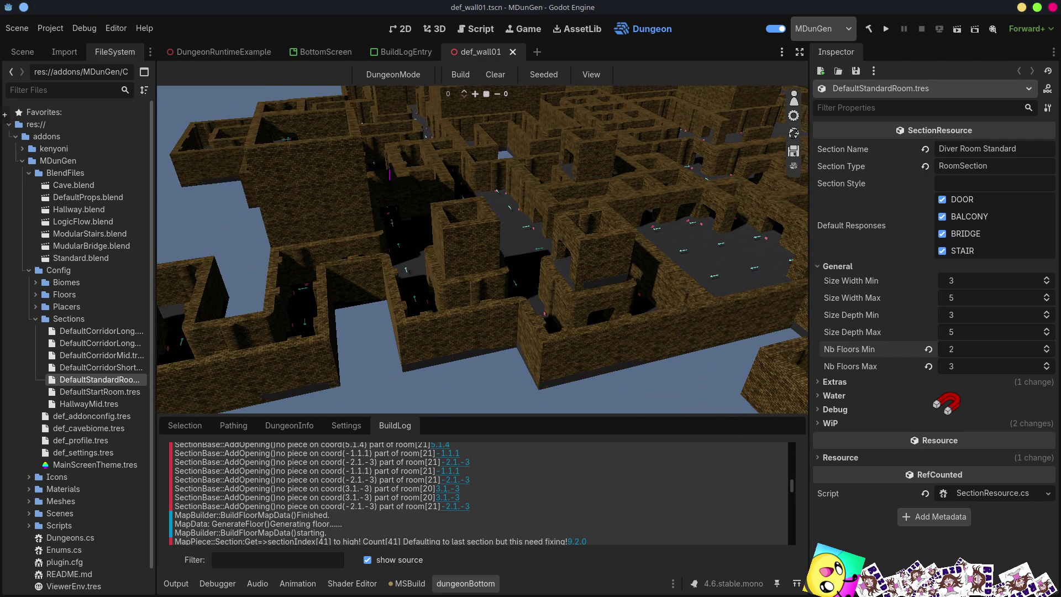
pyautogui.press('e')
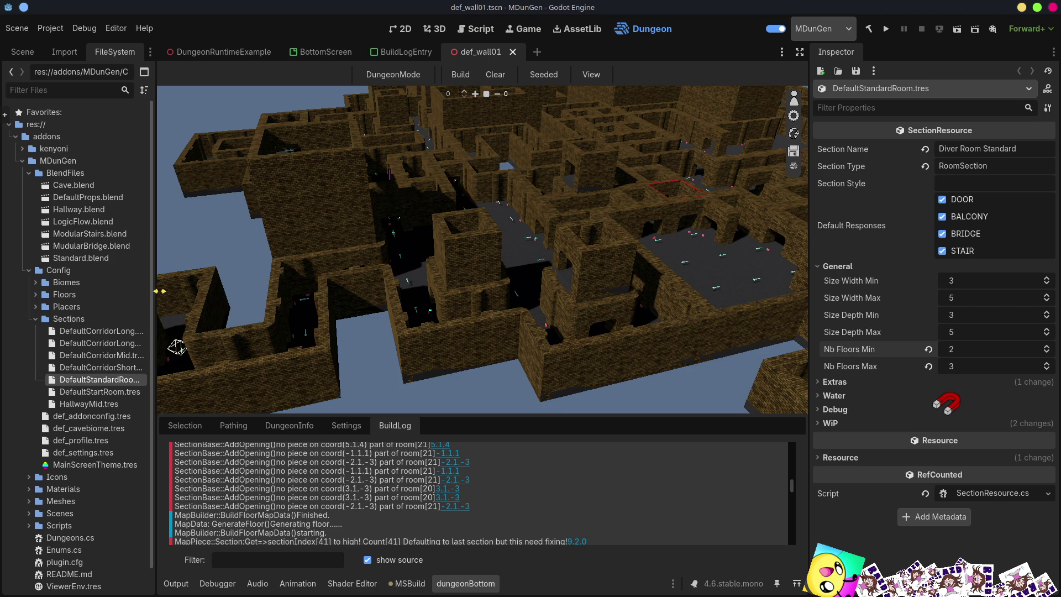
# - Open DefaultCorridorLongTangled.tres, set Nb Floors Min to 2 under General, and save
pyautogui.moveTo(155, 299)
pyautogui.mouseDown()
pyautogui.moveTo(228, 298)
pyautogui.moveTo(194, 300)
pyautogui.mouseUp()
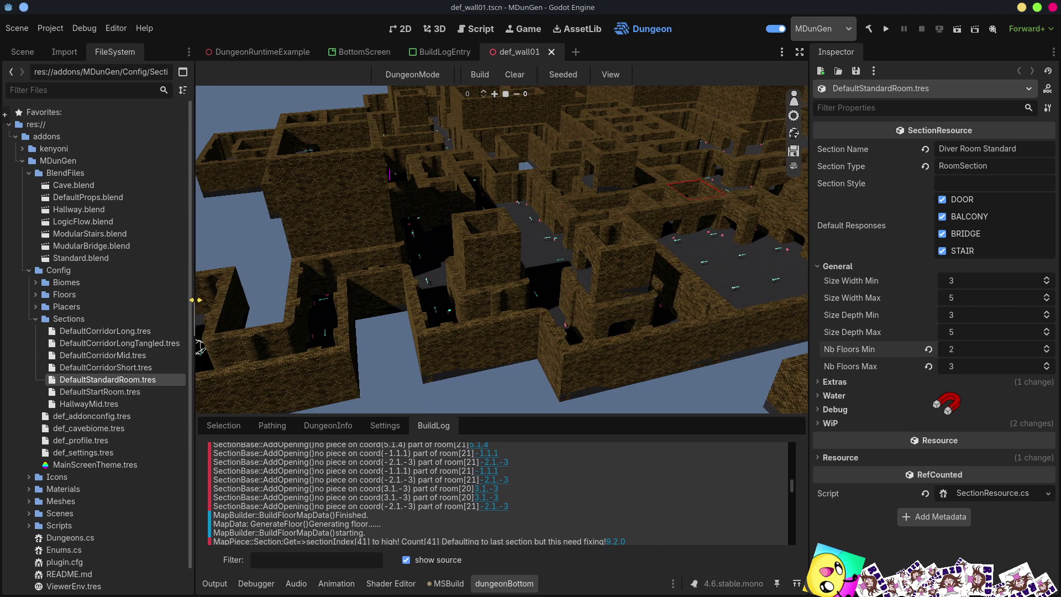
pyautogui.click(139, 343)
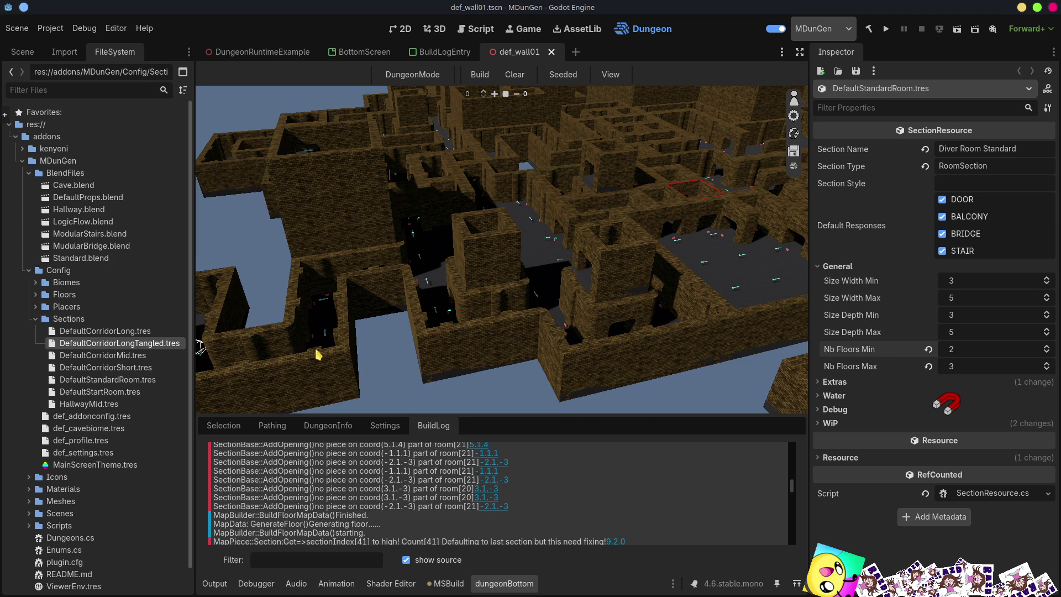
pyautogui.doubleClick(117, 343)
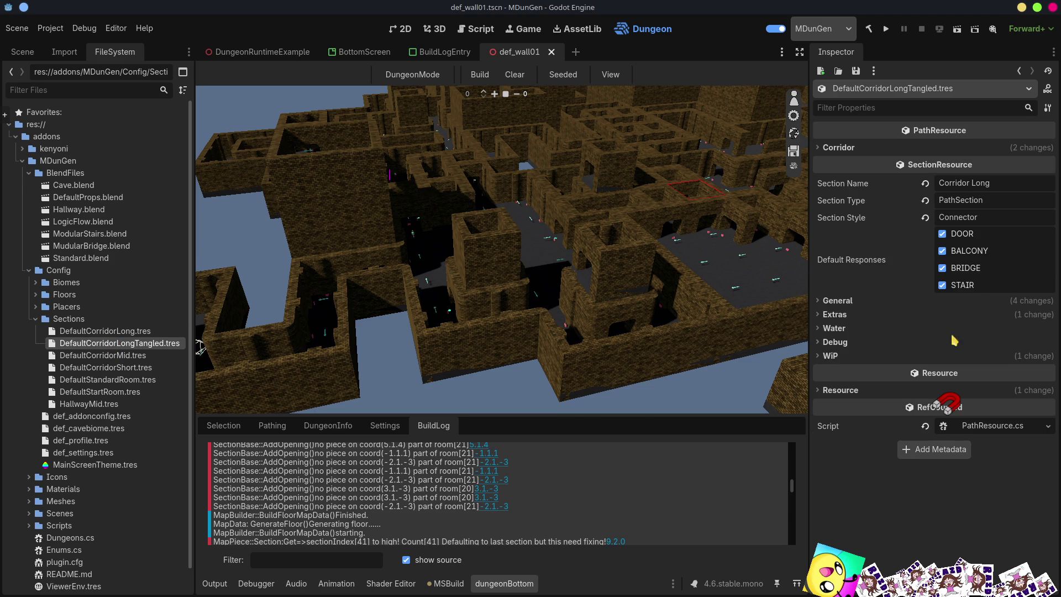
pyautogui.click(833, 301)
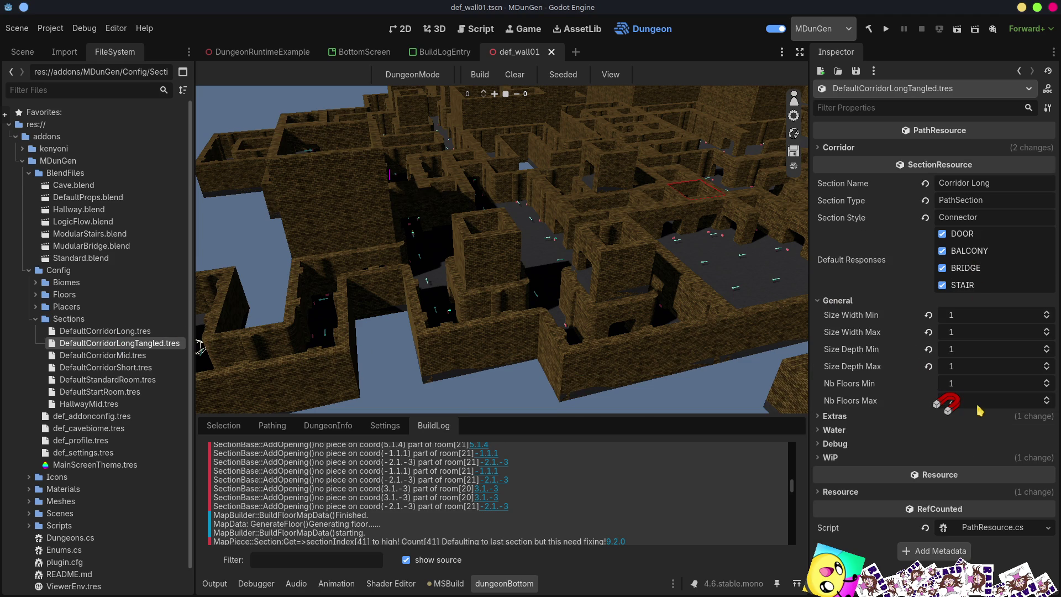
pyautogui.click(1046, 380)
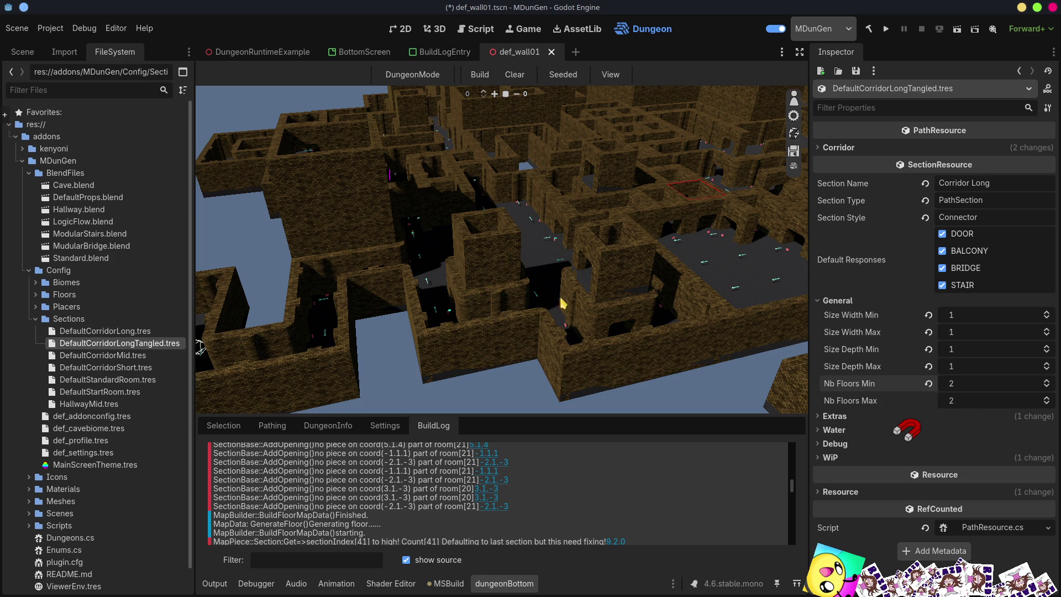
pyautogui.hotkey('ctrl', 's')
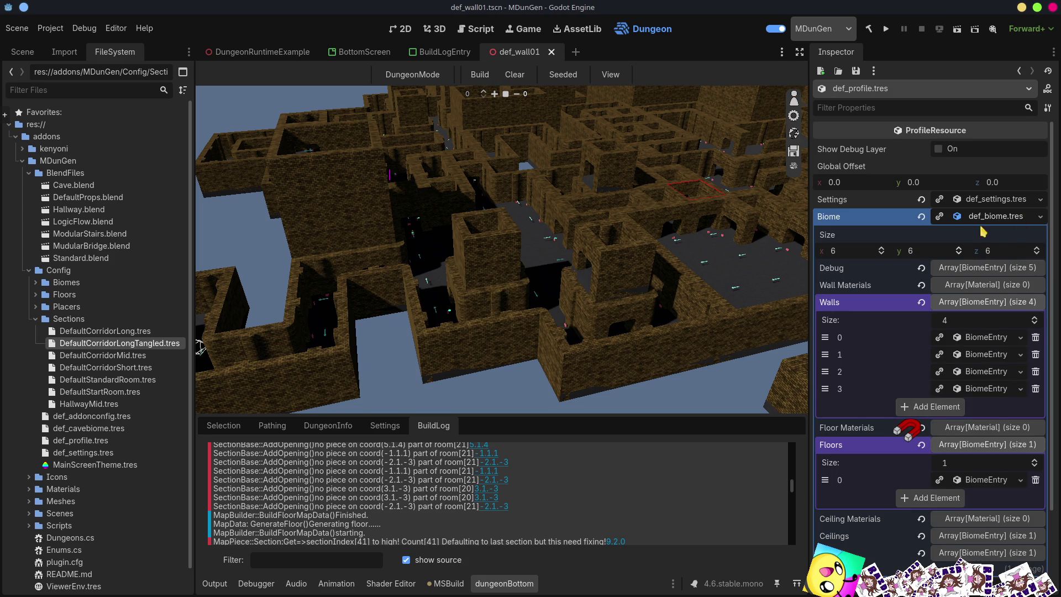
# - Revert the profile's Nb Of Floors to 1, save, and rebuild the dungeon
pyautogui.click(992, 217)
pyautogui.click(996, 201)
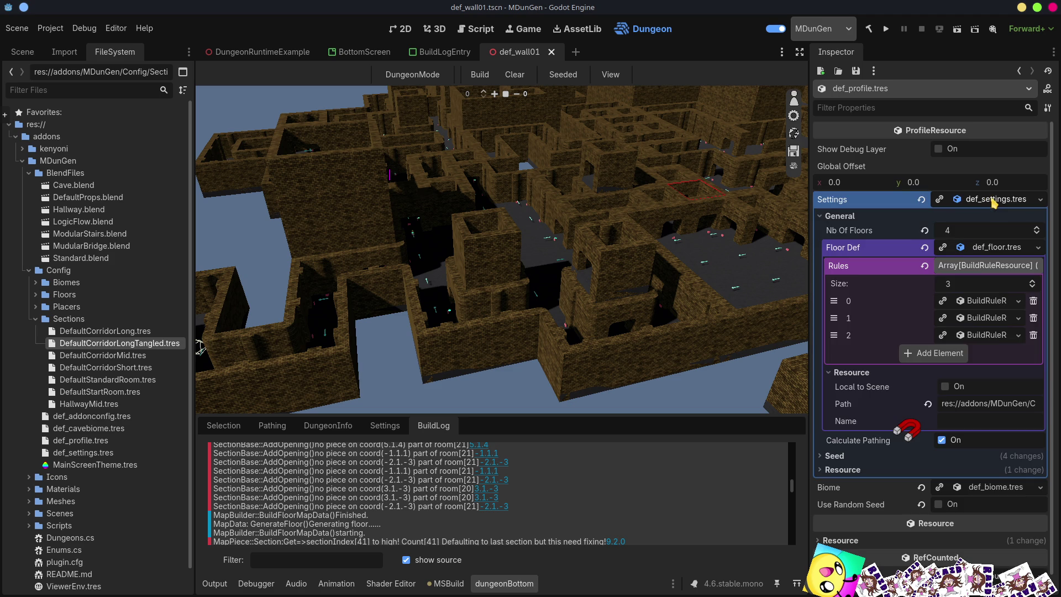
pyautogui.click(925, 231)
pyautogui.hotkey('ctrl', 's')
pyautogui.click(484, 79)
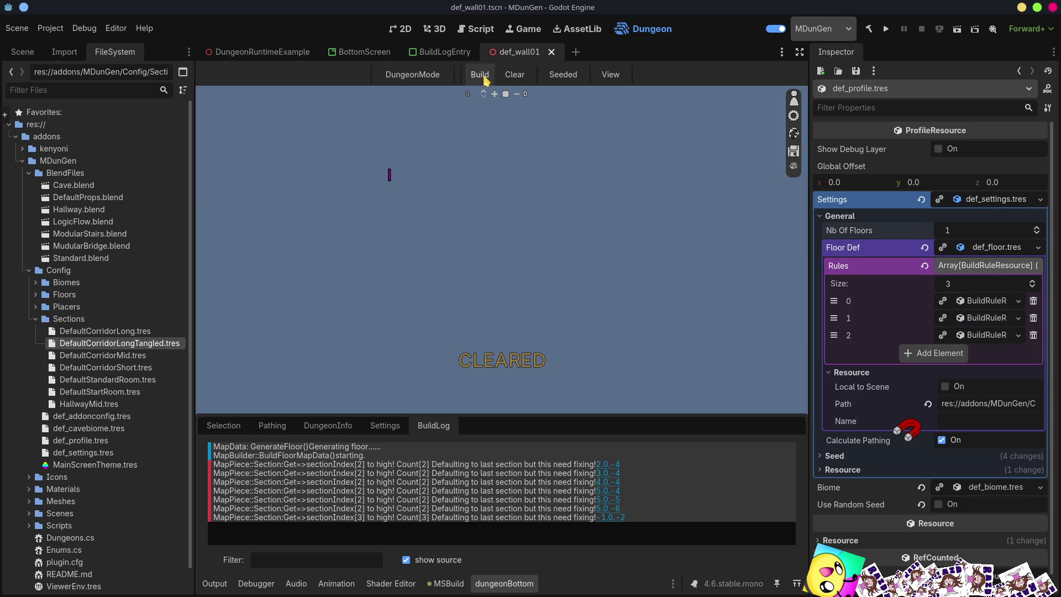
# - Fly the camera around the rebuilt dungeon, then reopen the floor definition settings
pyautogui.press('w')
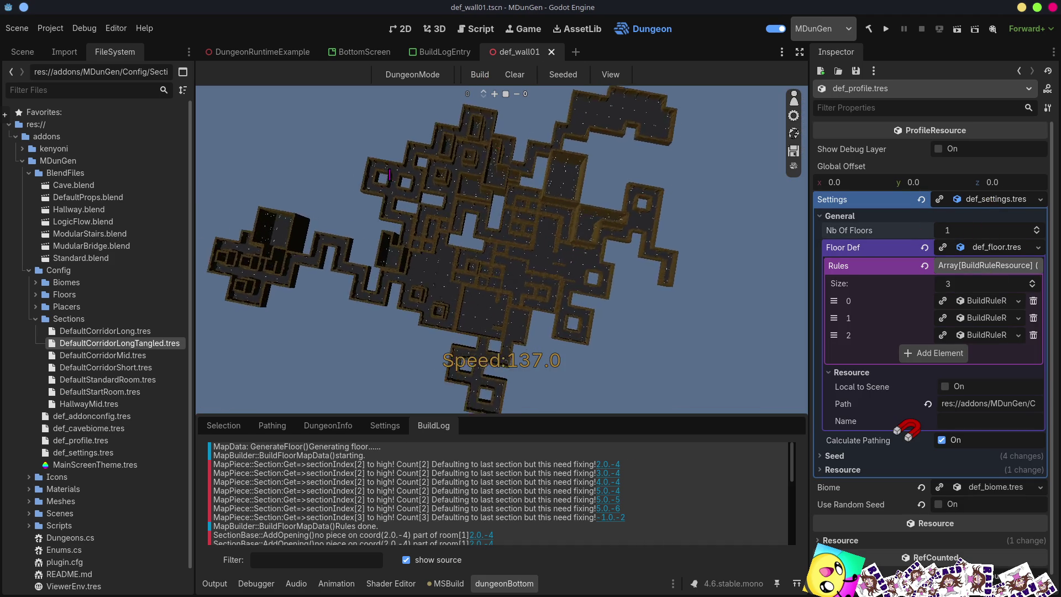
pyautogui.scroll(2, 390, 174)
pyautogui.press('s')
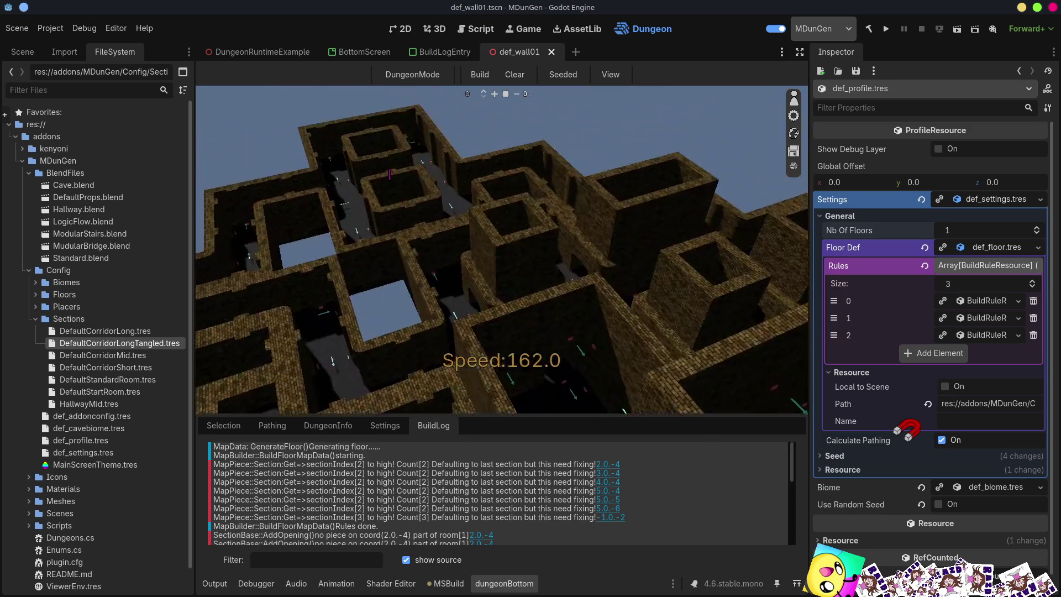
pyautogui.press('s')
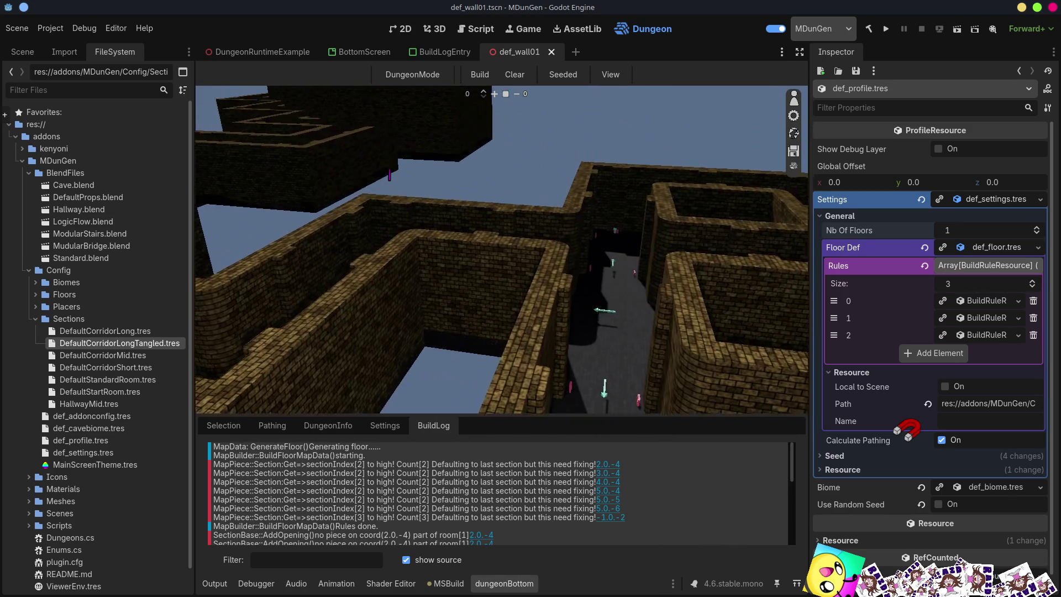
pyautogui.press('w')
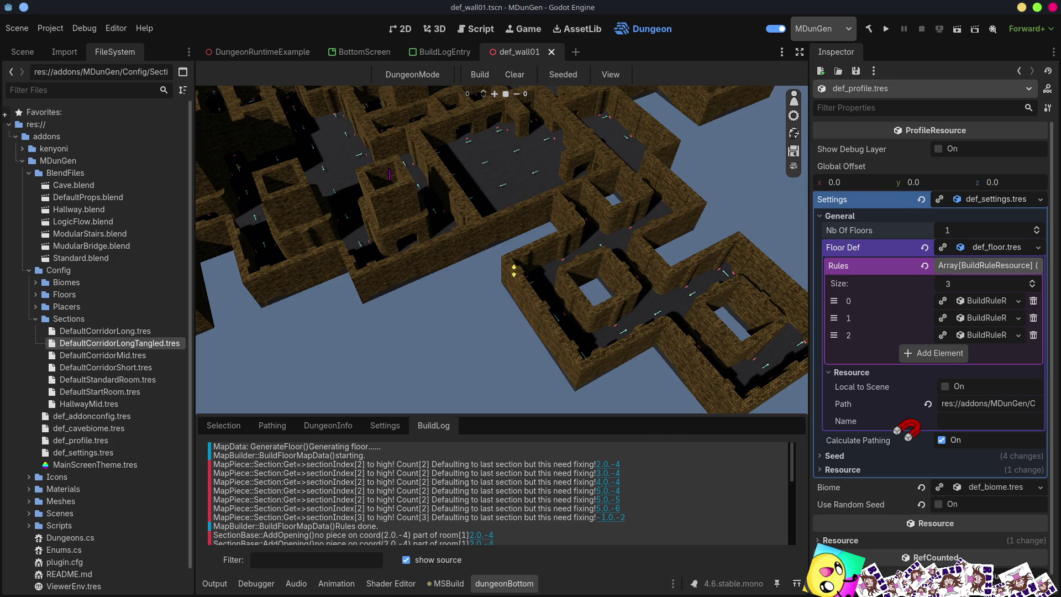
pyautogui.press('s')
pyautogui.scroll(5, 502, 249)
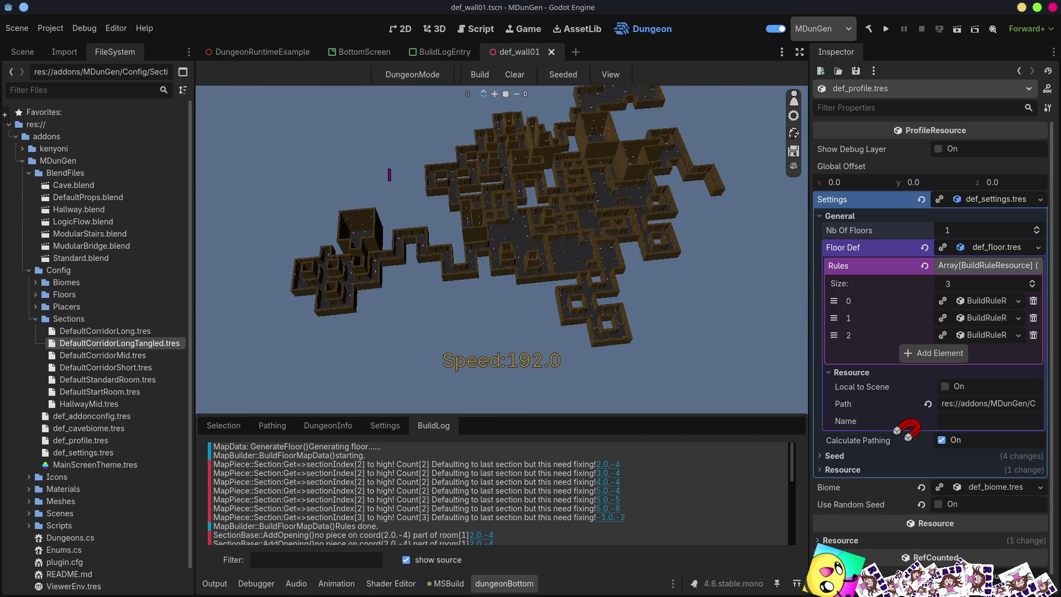
pyautogui.press('w')
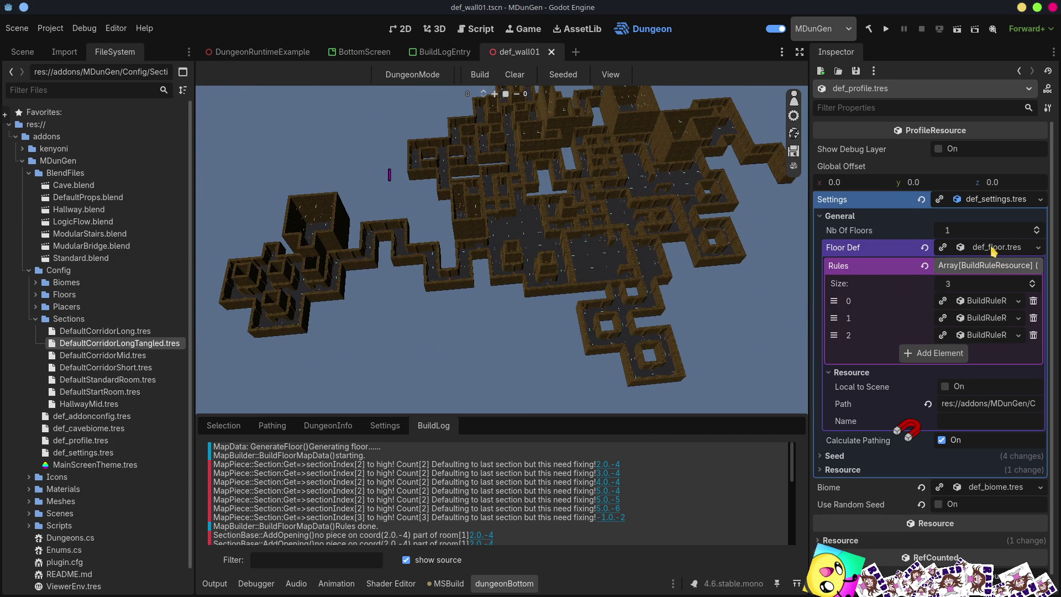
pyautogui.click(990, 246)
pyautogui.click(990, 249)
pyautogui.click(962, 266)
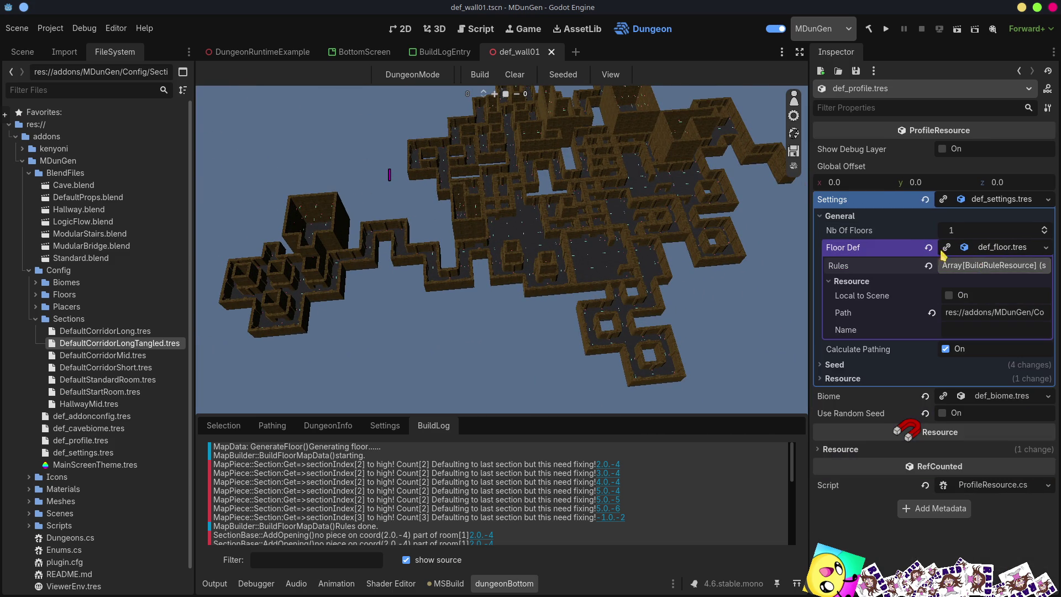
# - Set the tangled long corridor section's minimum and maximum width to 2, save, and rebuild
pyautogui.click(113, 344)
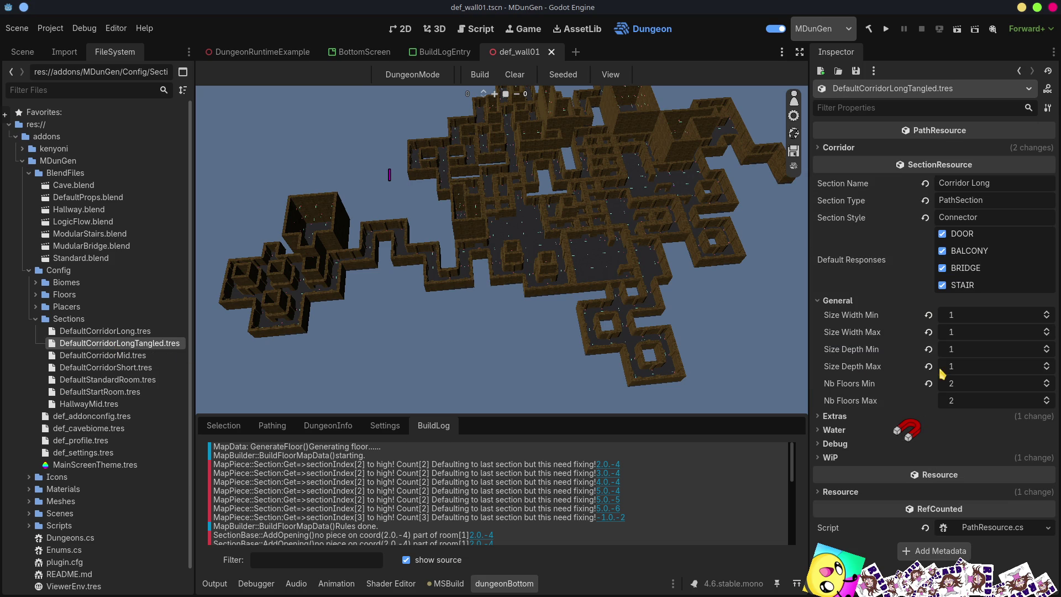
pyautogui.click(1047, 313)
pyautogui.click(1047, 330)
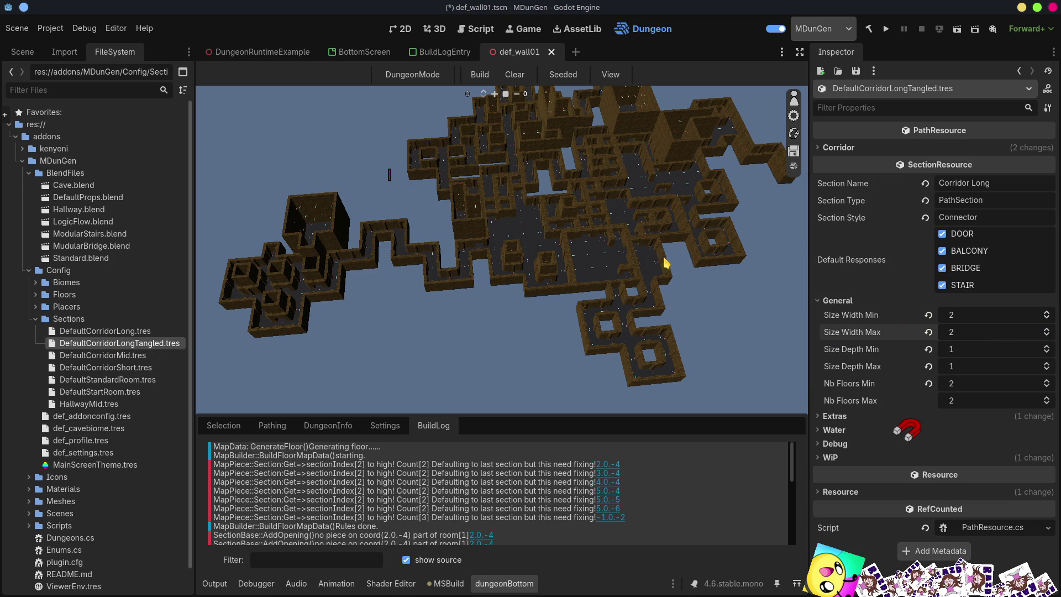
pyautogui.hotkey('ctrl', 's')
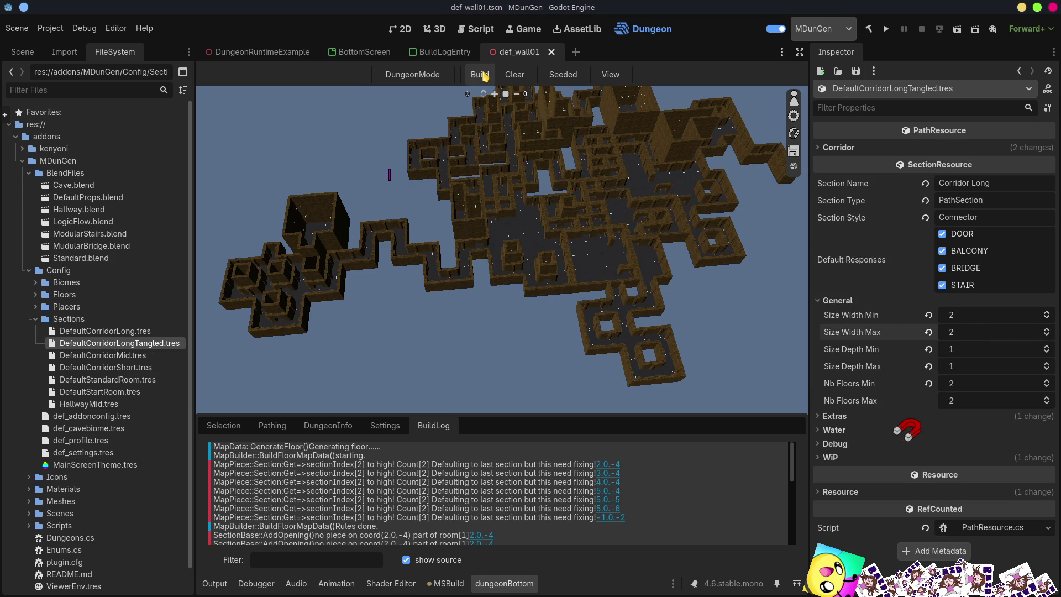
pyautogui.click(481, 75)
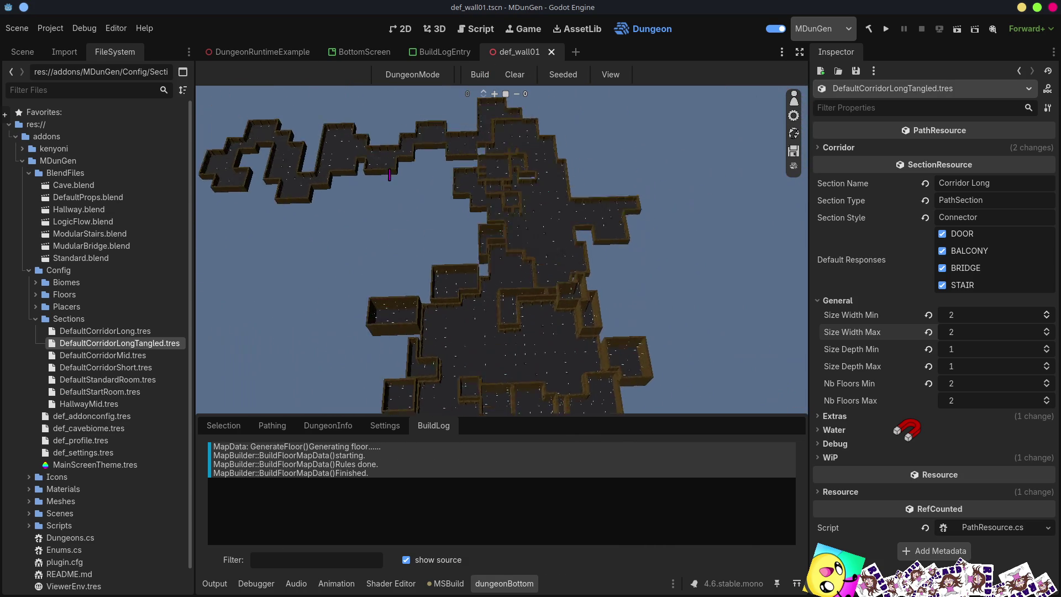
# - Rebuild the dungeon again and hide the floor markers from the View options
pyautogui.click(480, 75)
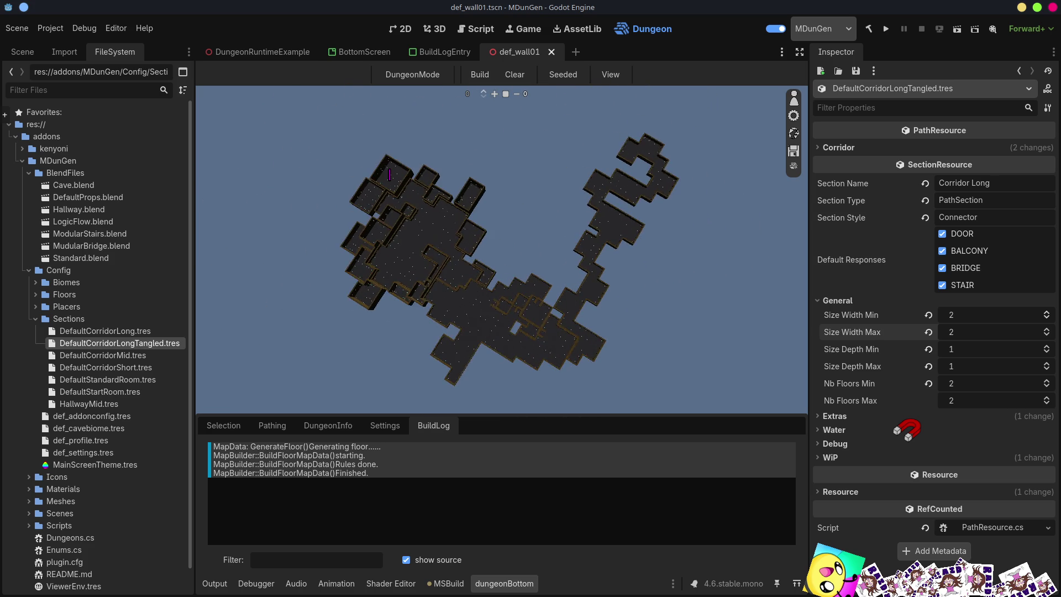
pyautogui.click(624, 80)
pyautogui.click(624, 167)
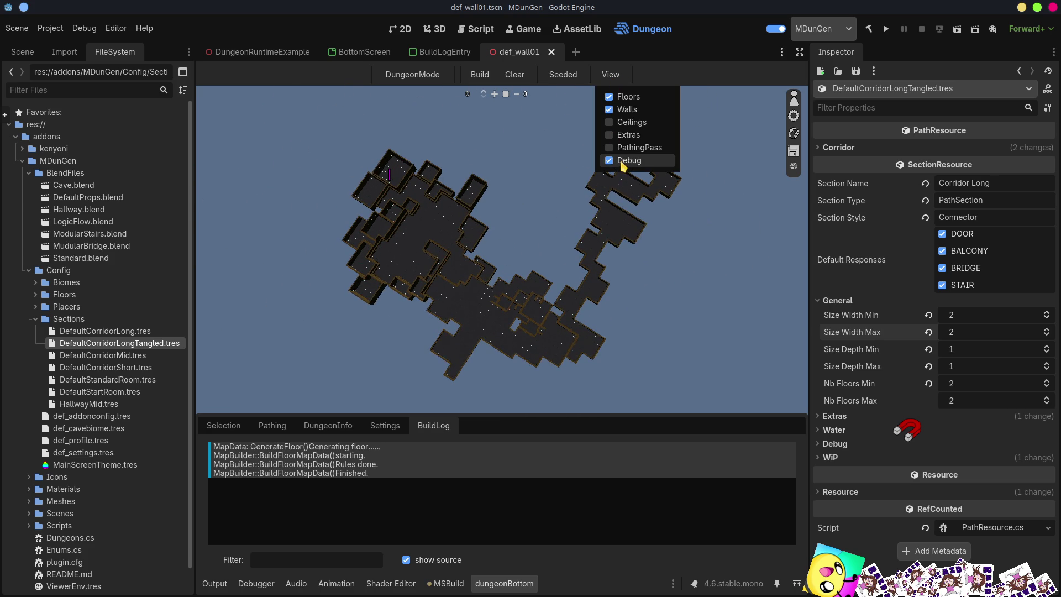
pyautogui.click(527, 131)
# - Clear and rebuild the dungeon repeatedly, then orbit for a perspective view
pyautogui.click(487, 76)
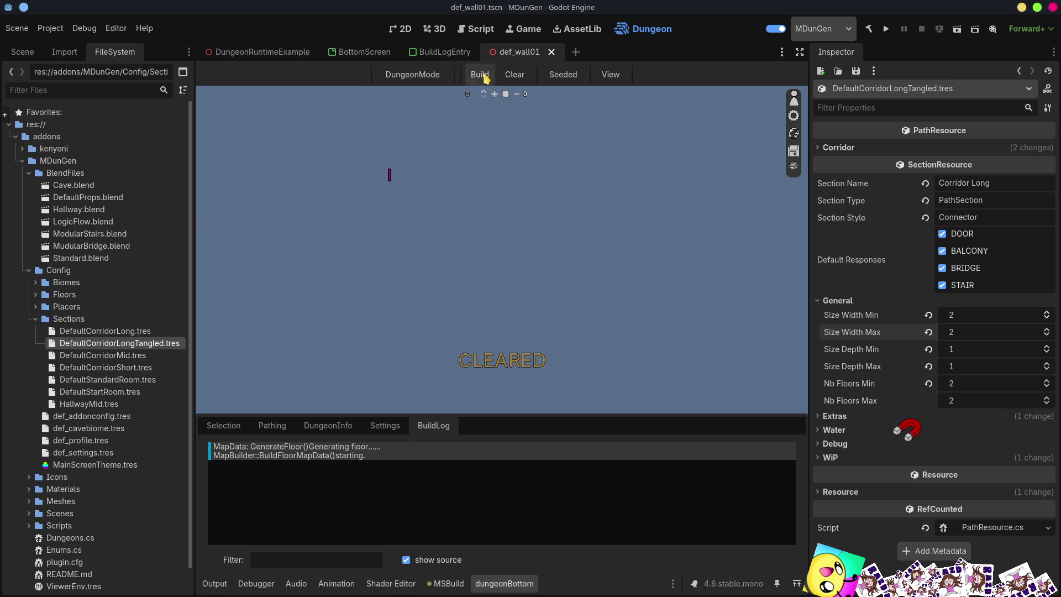
pyautogui.click(481, 78)
pyautogui.click(482, 79)
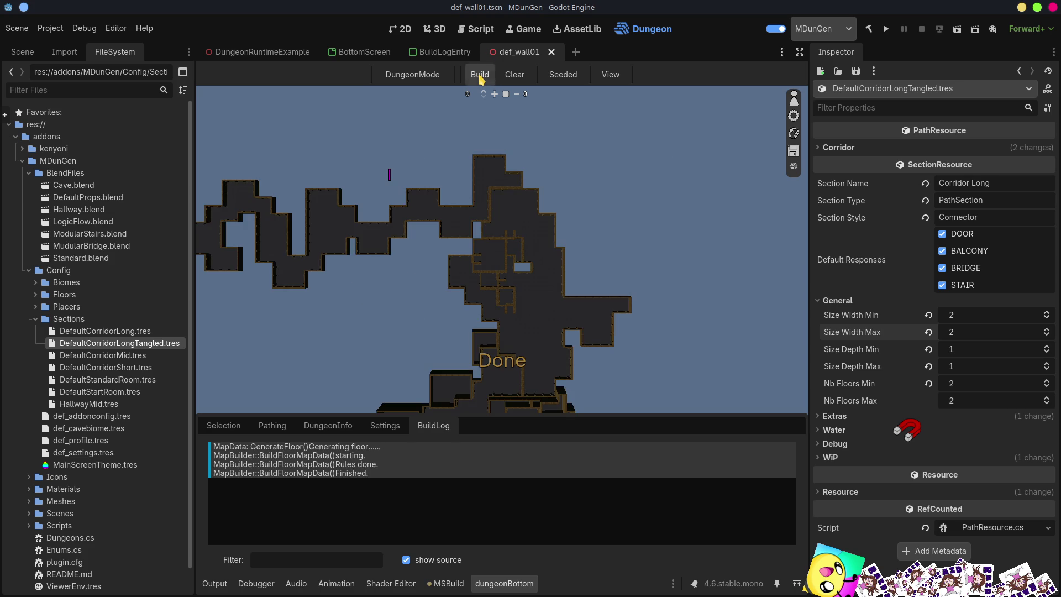
pyautogui.click(481, 79)
pyautogui.click(481, 79)
pyautogui.moveTo(590, 184); pyautogui.dragTo(657, 245)
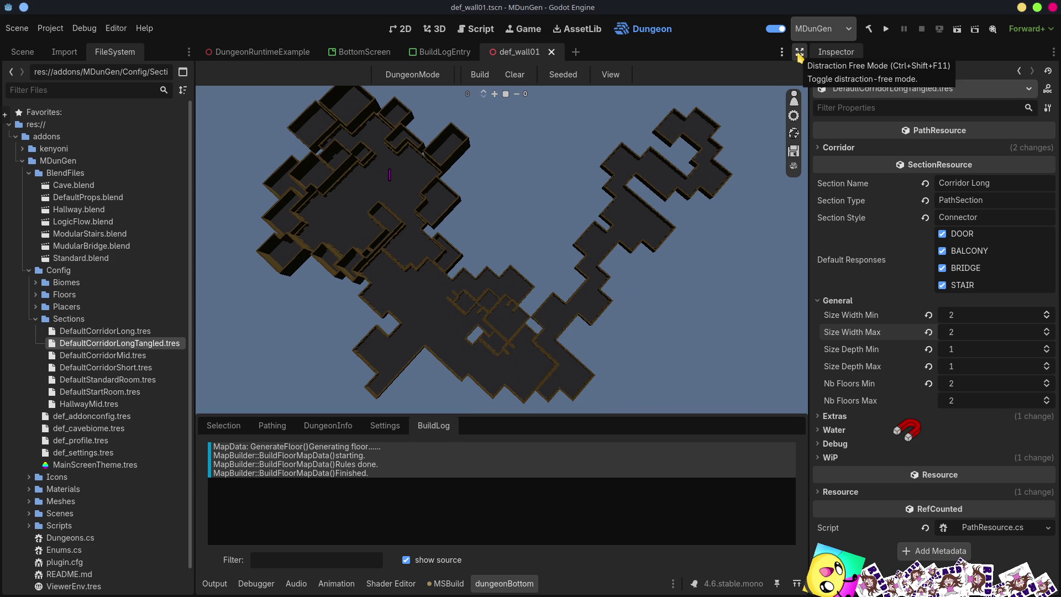
# - Duplicate the tangled corridor section as DefaultCorridorLongTangledWide.tres
pyautogui.click(794, 98)
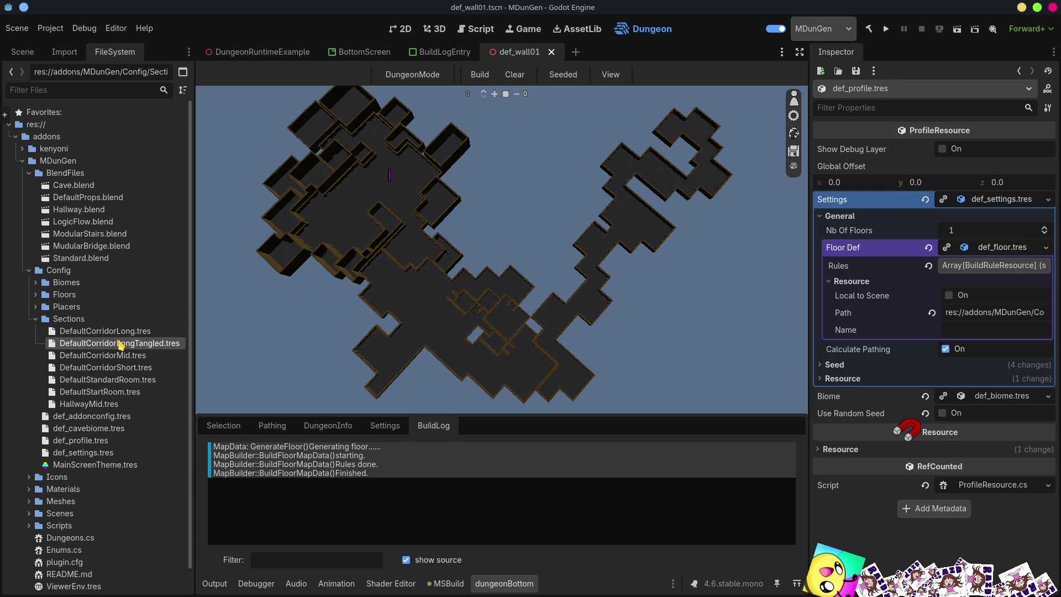
pyautogui.hotkey('ctrl', 'd')
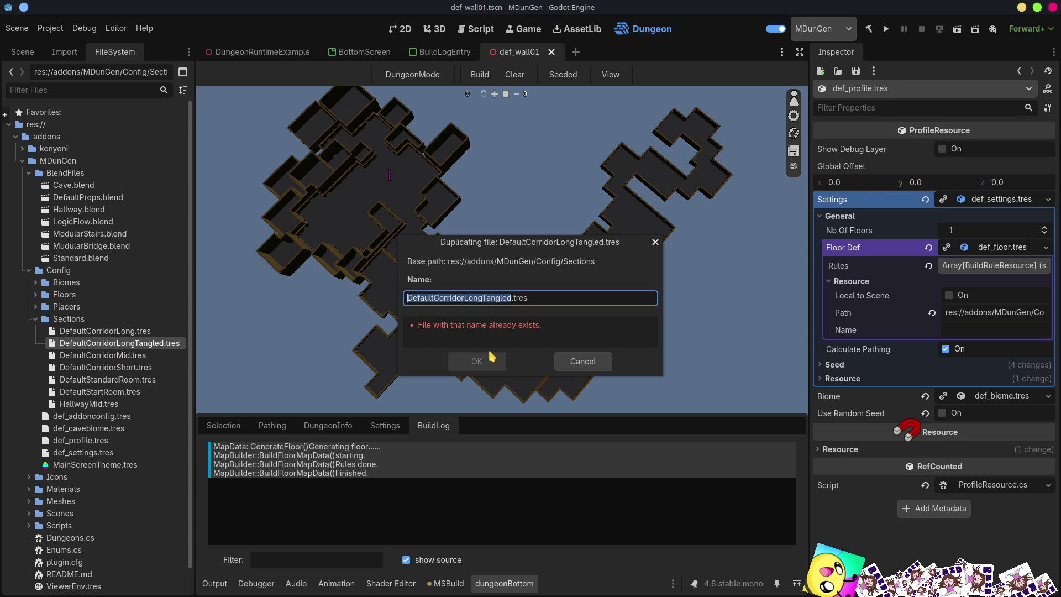
pyautogui.press('End')
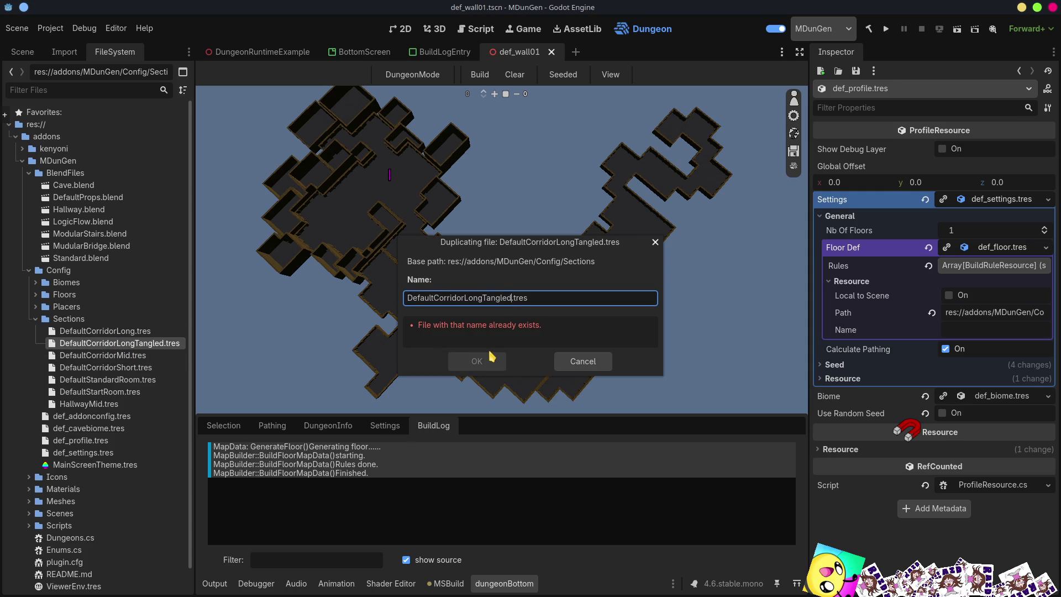
pyautogui.write('Wide')
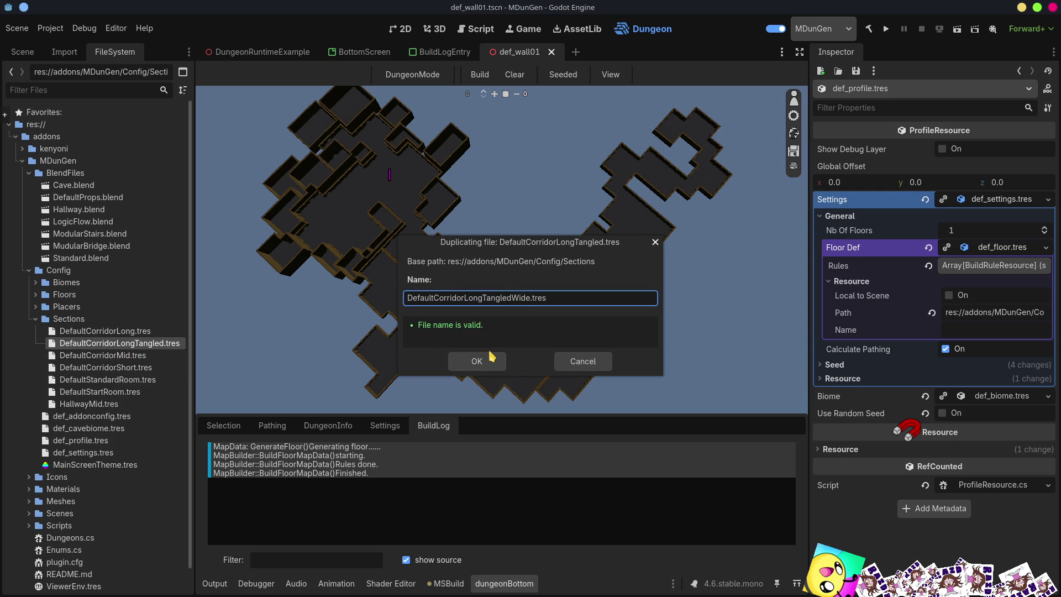
pyautogui.click(490, 354)
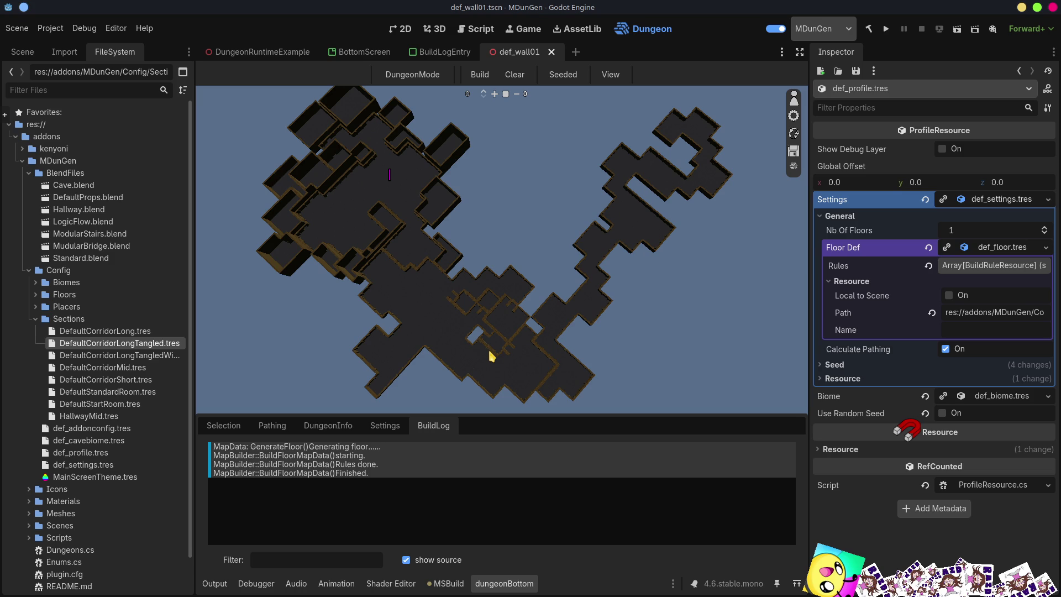
# - Set the original tangled corridor's Size Width Min and Max to 1, save, and expand the profile's rules
pyautogui.click(147, 347)
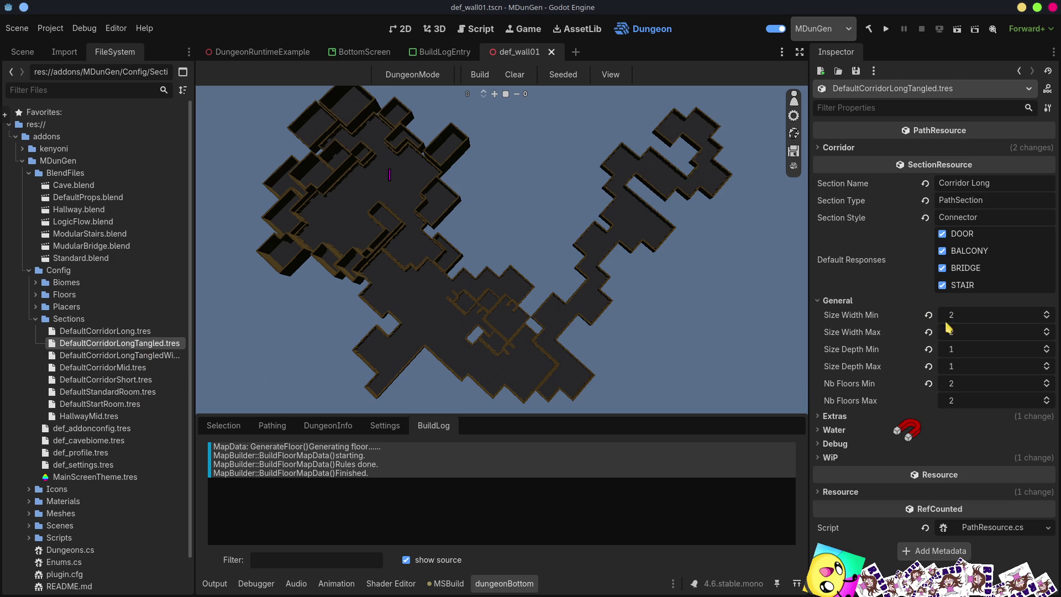
pyautogui.click(929, 331)
pyautogui.click(928, 314)
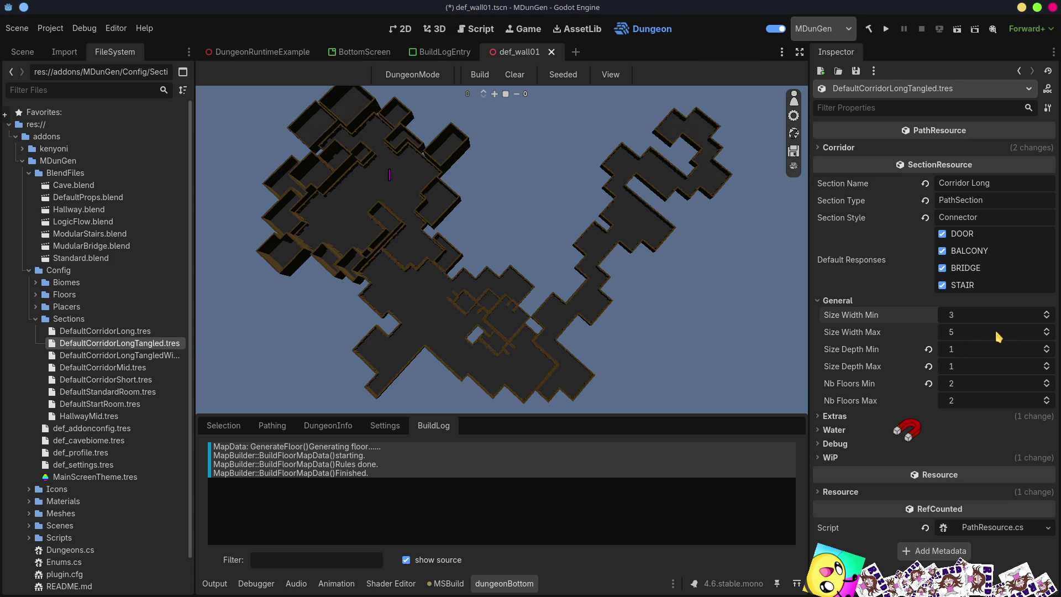
pyautogui.click(972, 313)
pyautogui.write('1')
pyautogui.press('Tab')
pyautogui.write('1')
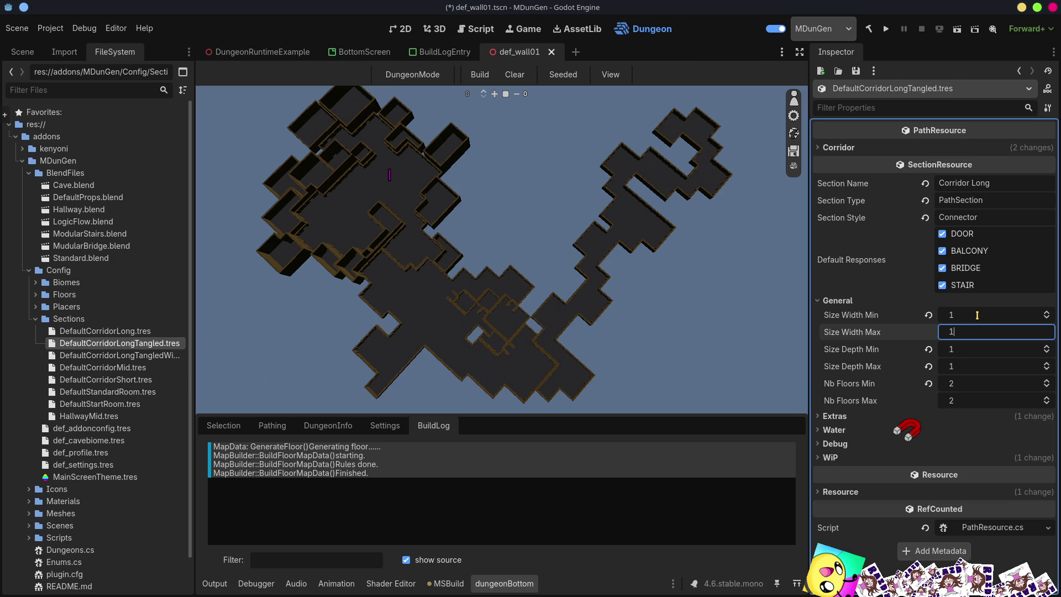
pyautogui.hotkey('ctrl', 's')
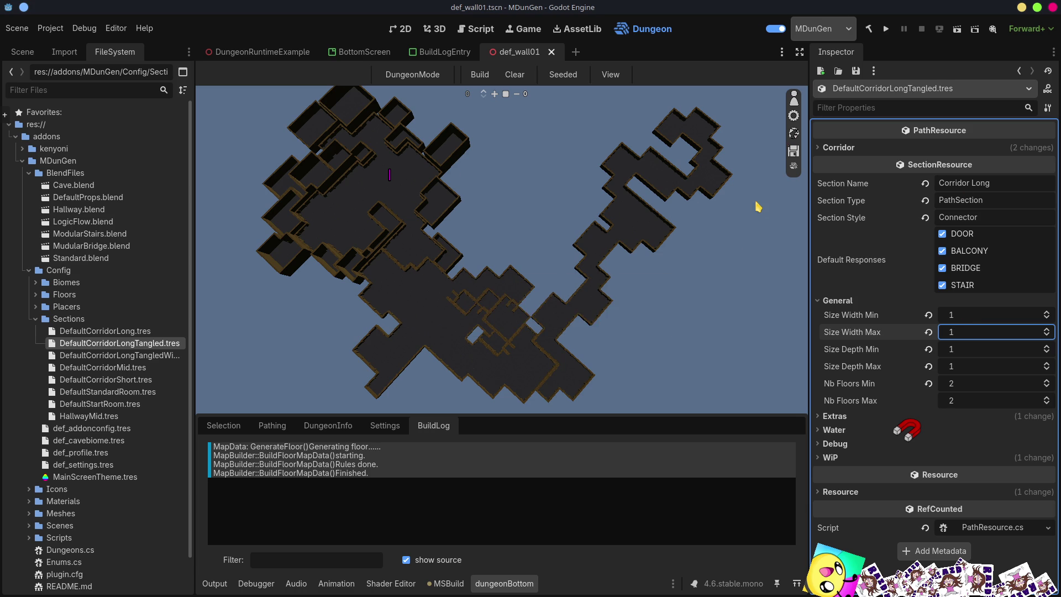
pyautogui.click(794, 115)
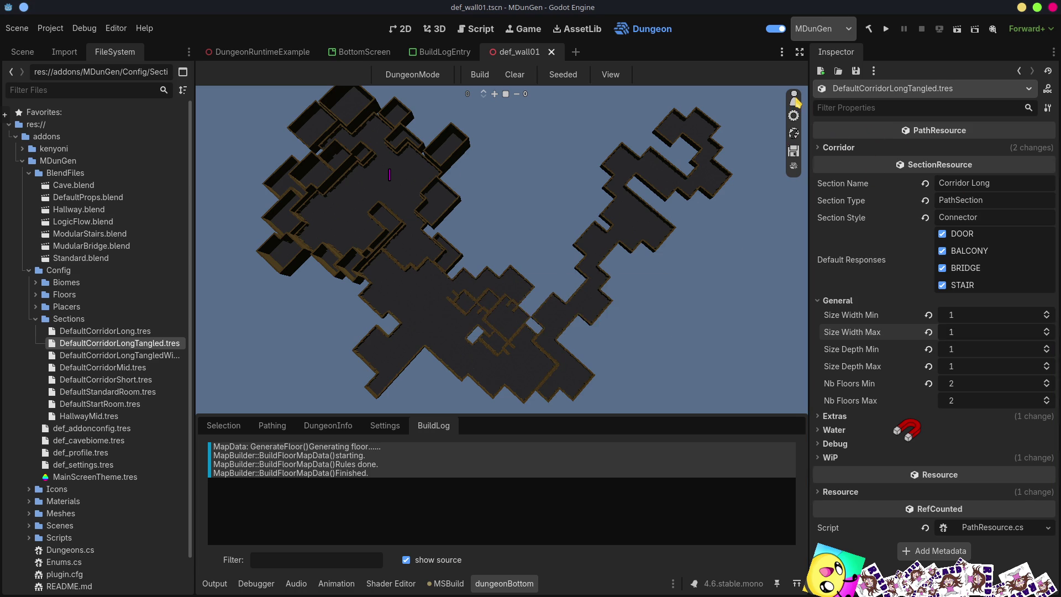
pyautogui.click(995, 265)
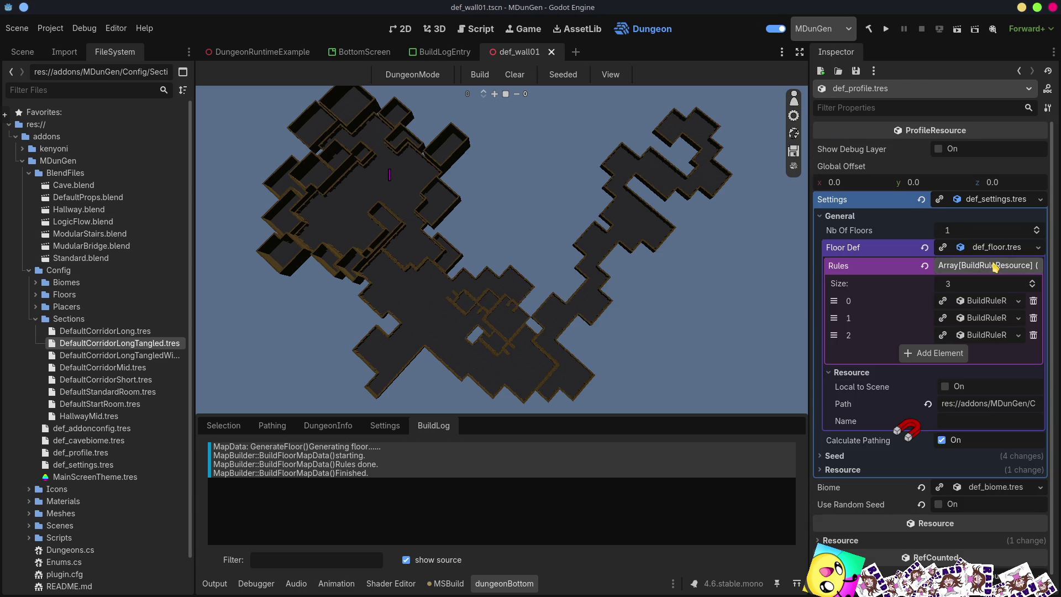
# - Set build rule 1's amount to 1 and add a new BuildRuleResource element
pyautogui.click(985, 318)
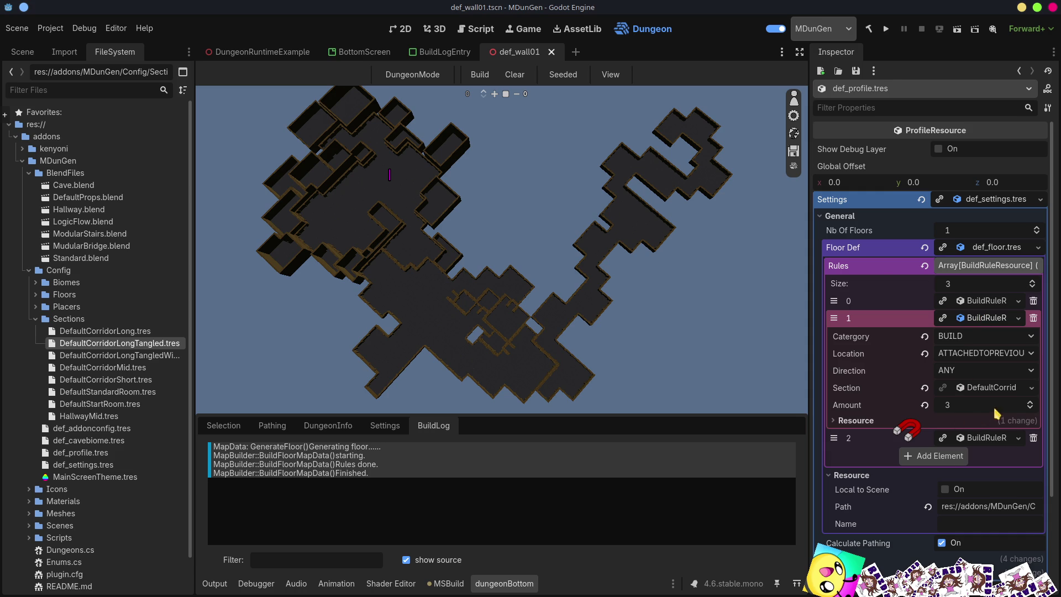
pyautogui.click(1030, 409)
pyautogui.click(1030, 409)
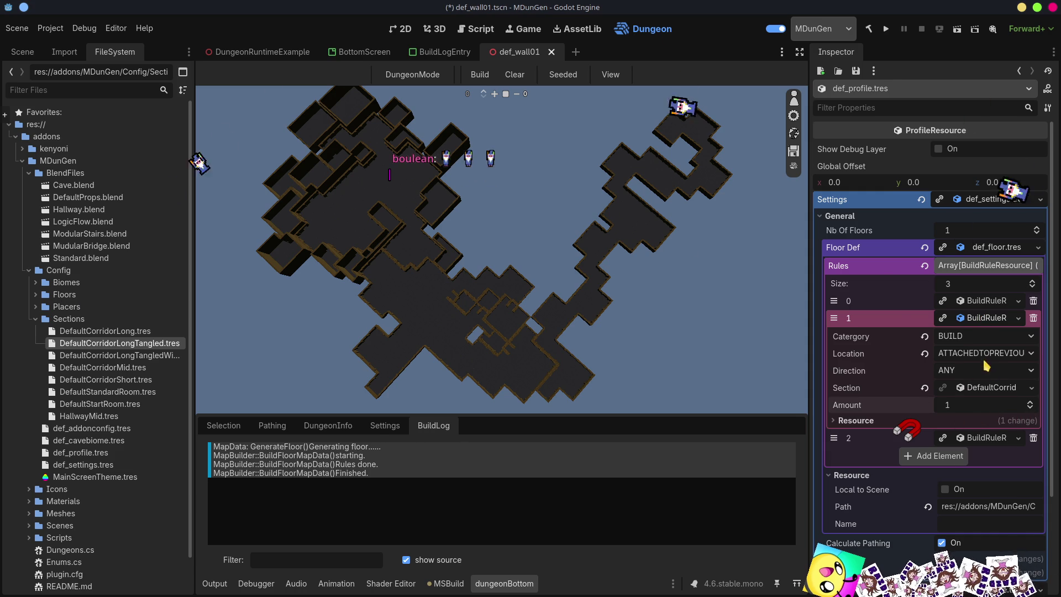
pyautogui.click(985, 319)
pyautogui.click(951, 354)
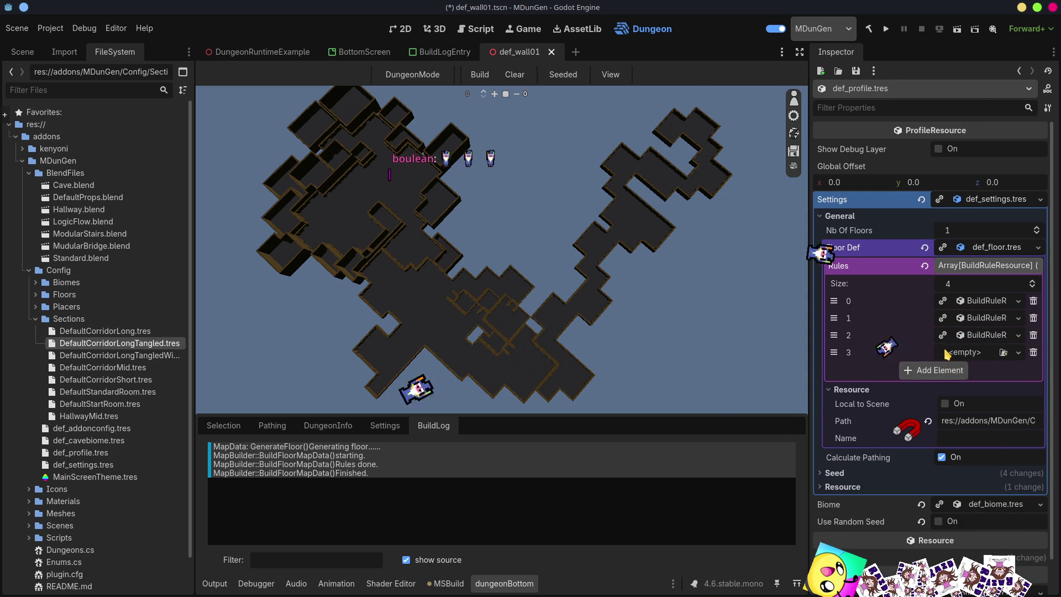
pyautogui.click(986, 352)
pyautogui.click(940, 380)
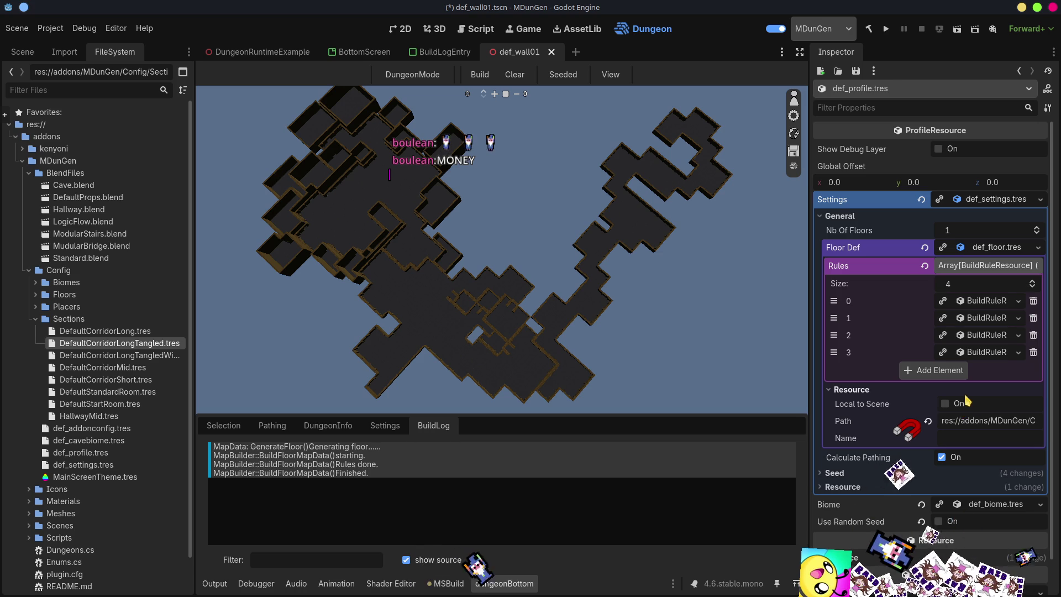
# - Configure the new rule as BUILD, ATTACHEDTOPREVIOUS, ANY, with a corridor section and amount 6
pyautogui.click(987, 352)
pyautogui.click(973, 371)
pyautogui.click(969, 402)
pyautogui.click(973, 388)
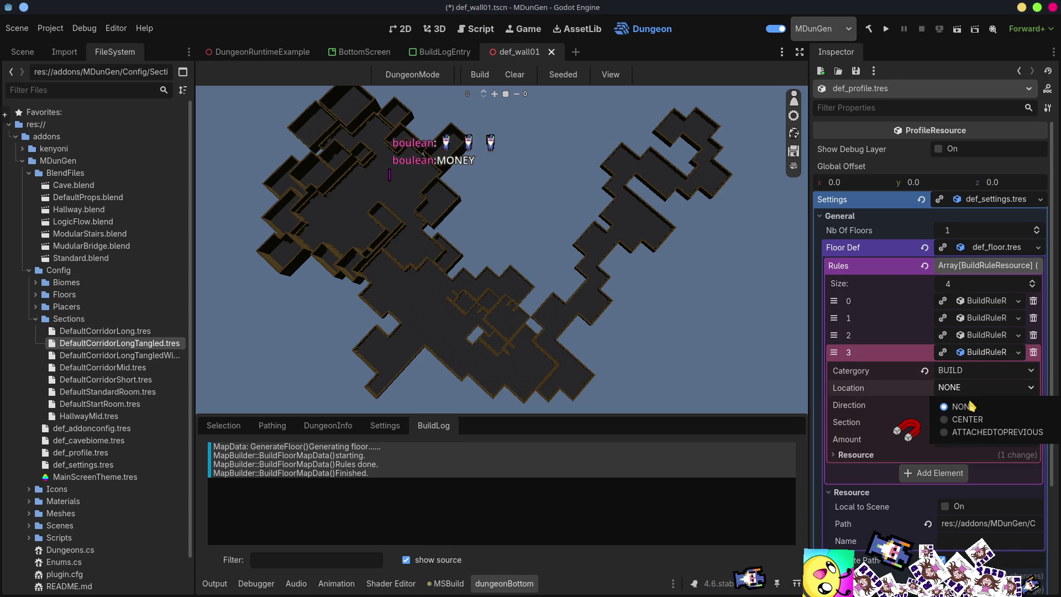
pyautogui.click(977, 433)
pyautogui.click(977, 406)
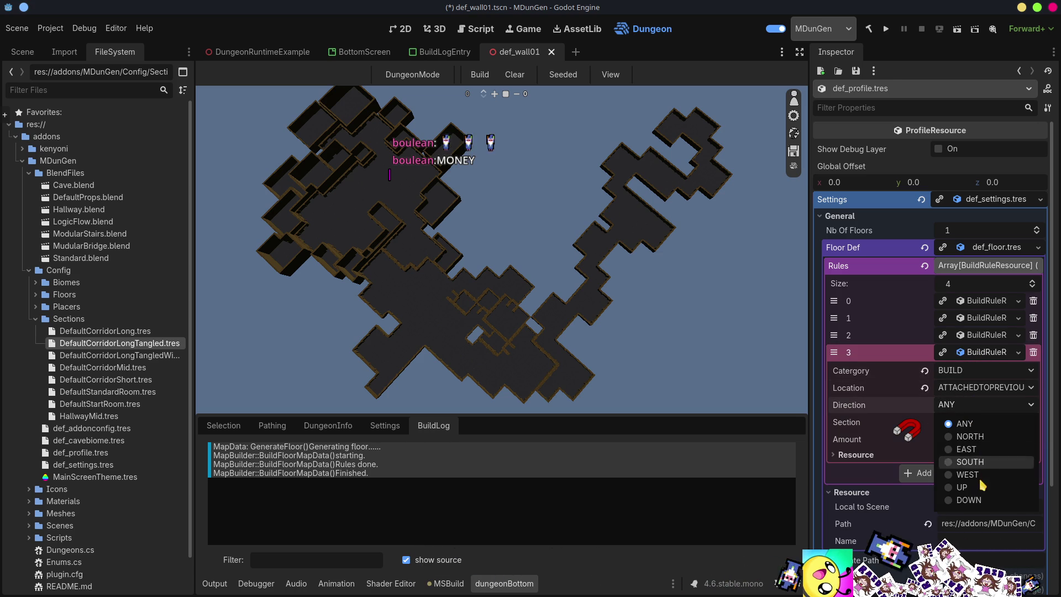
pyautogui.click(975, 424)
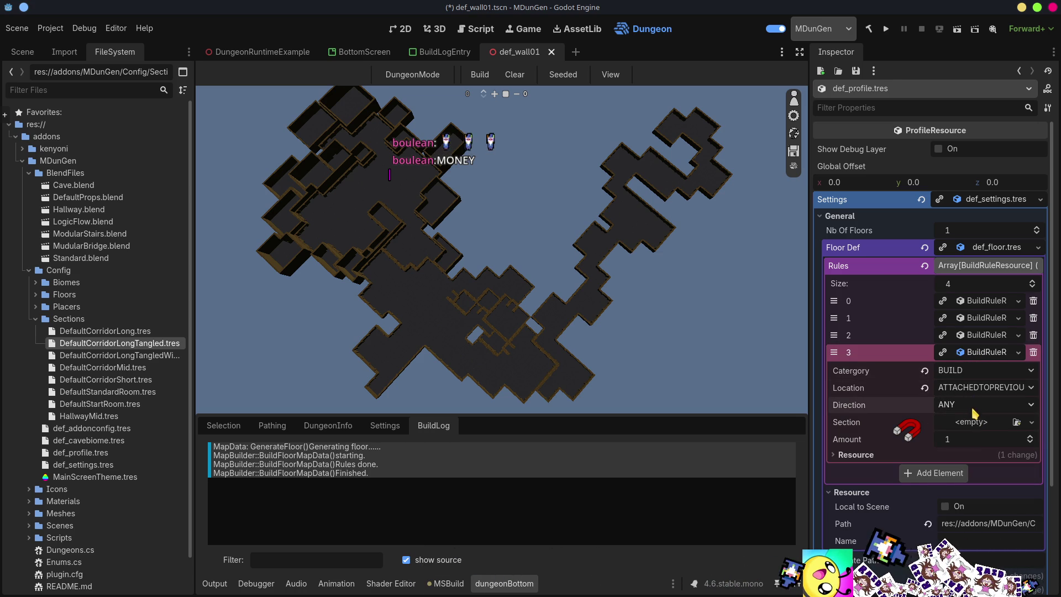
pyautogui.click(1017, 422)
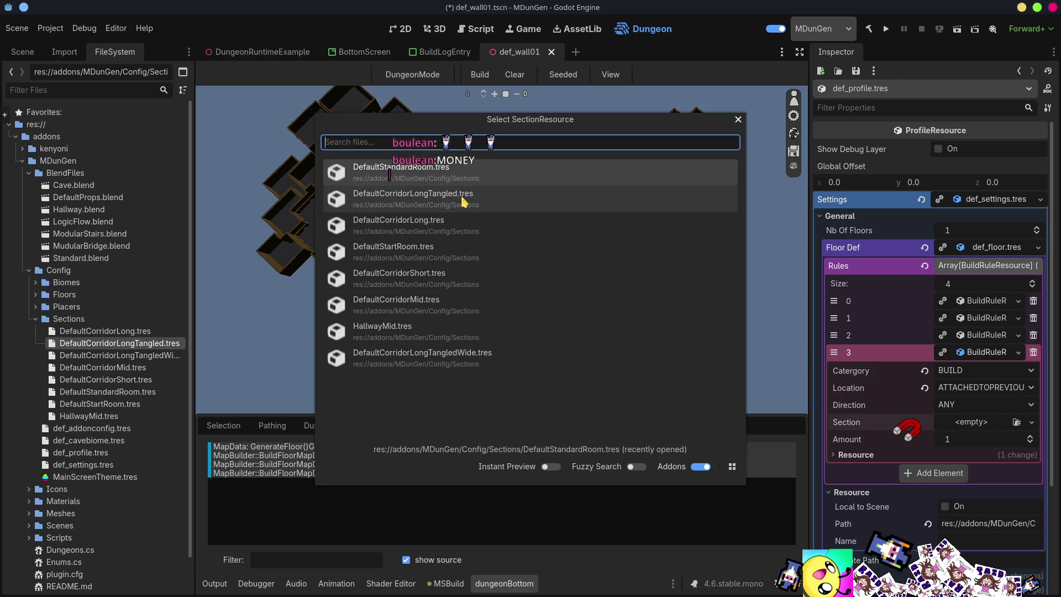
pyautogui.doubleClick(463, 201)
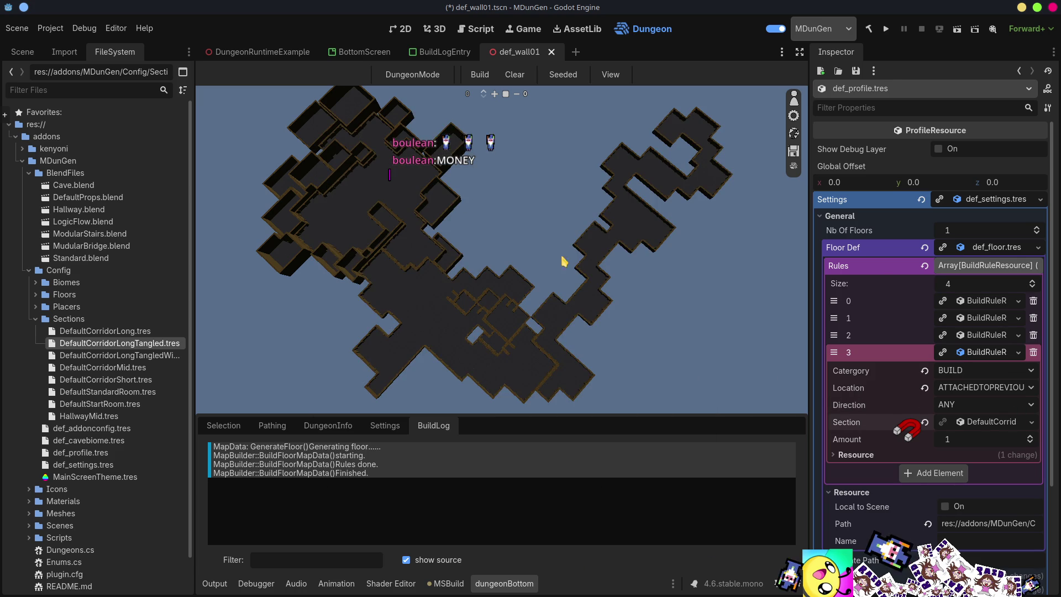
pyautogui.click(1031, 436)
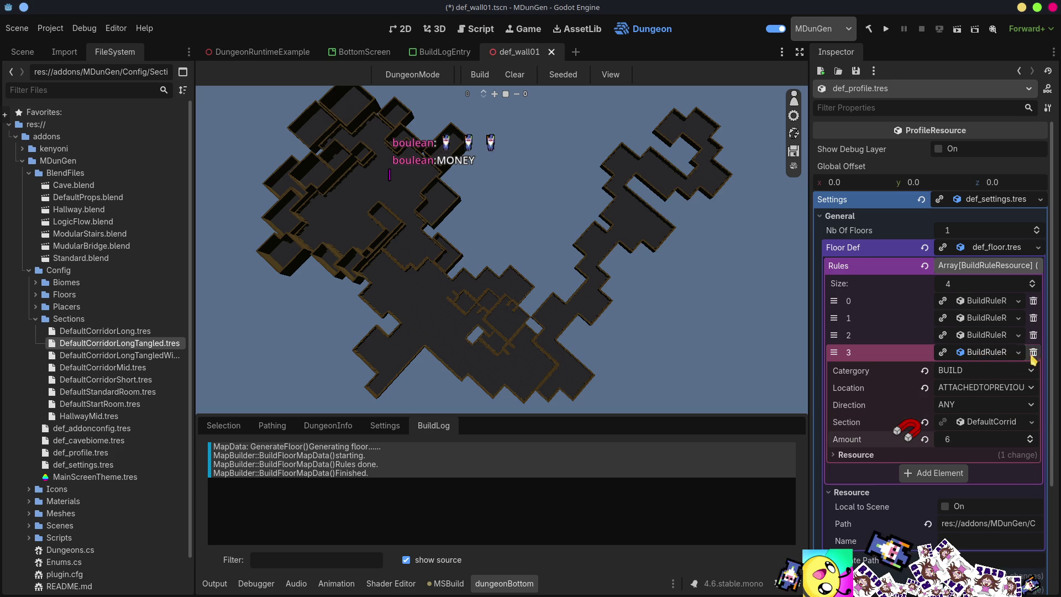
# - Move the new rule up, give rule 1 the DefaultCorridorLongTangledWide.tres section, and save
pyautogui.moveTo(836, 353); pyautogui.dragTo(835, 310)
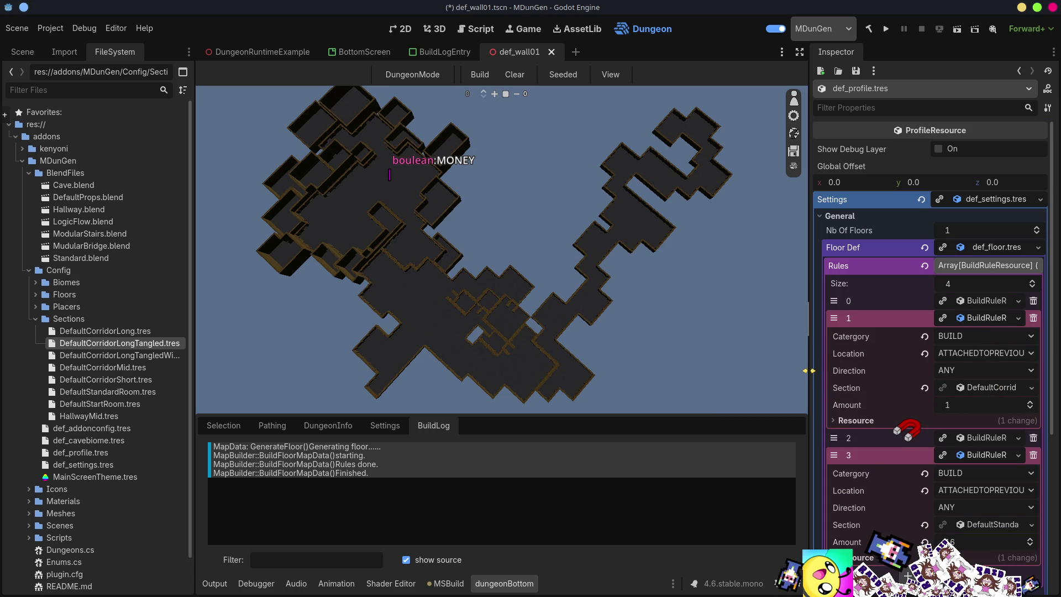
pyautogui.moveTo(810, 365); pyautogui.dragTo(608, 365)
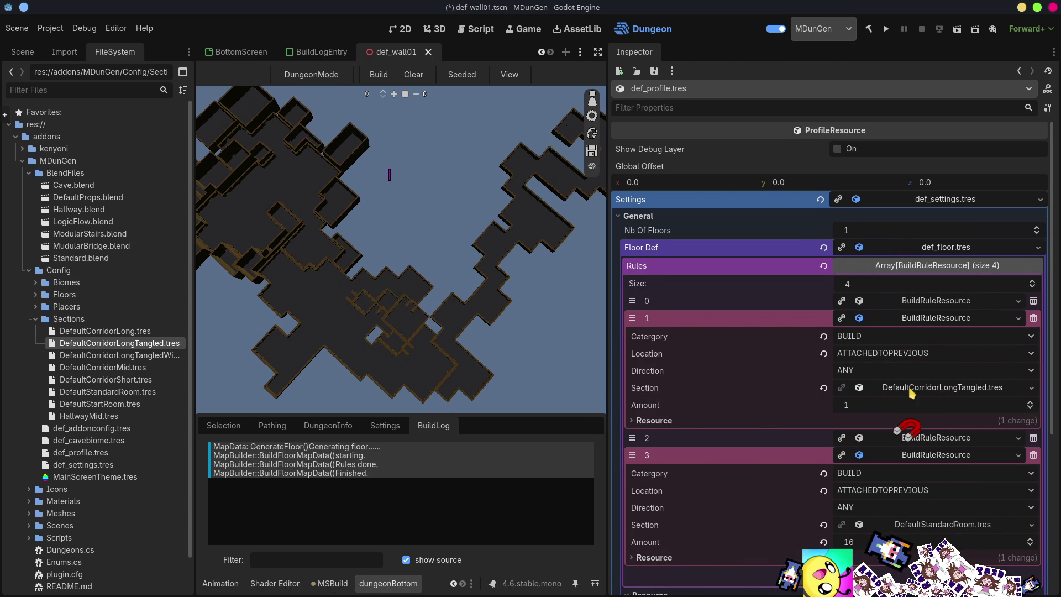
pyautogui.click(824, 389)
pyautogui.click(1016, 388)
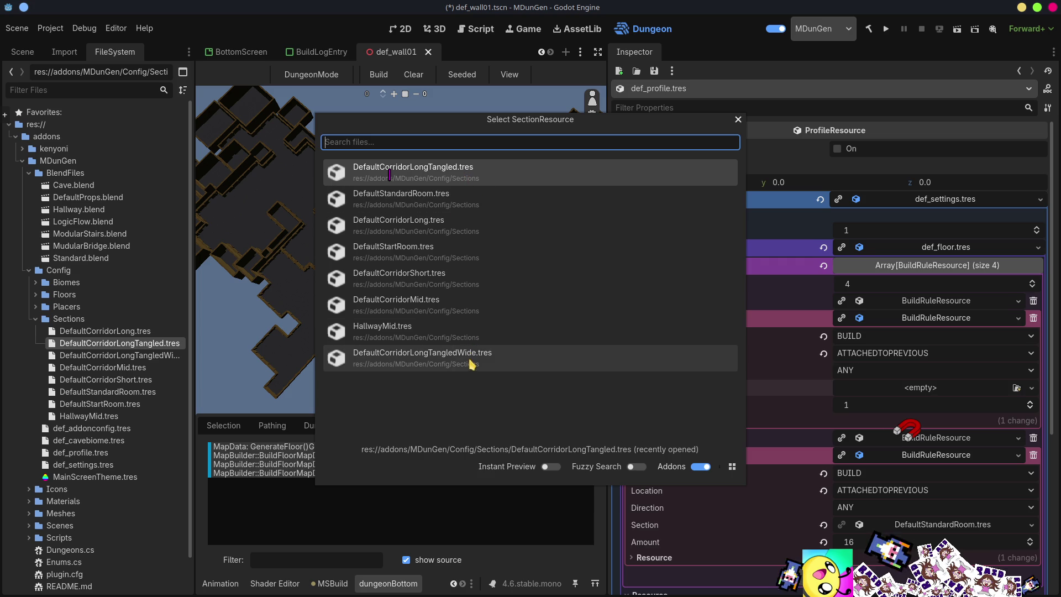
pyautogui.click(452, 354)
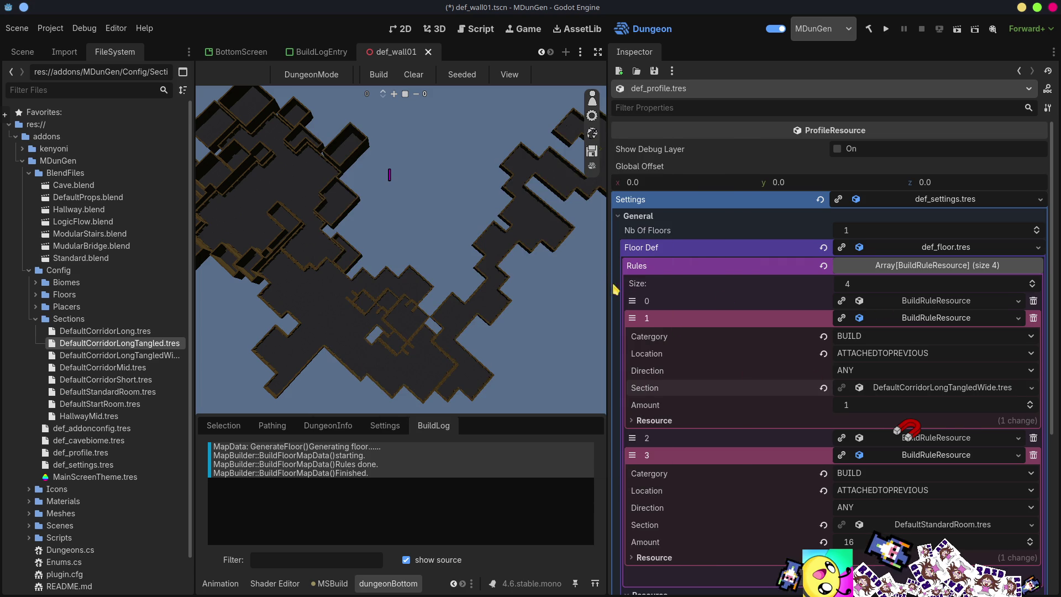
pyautogui.moveTo(608, 290); pyautogui.dragTo(890, 290)
pyautogui.hotkey('ctrl', 's')
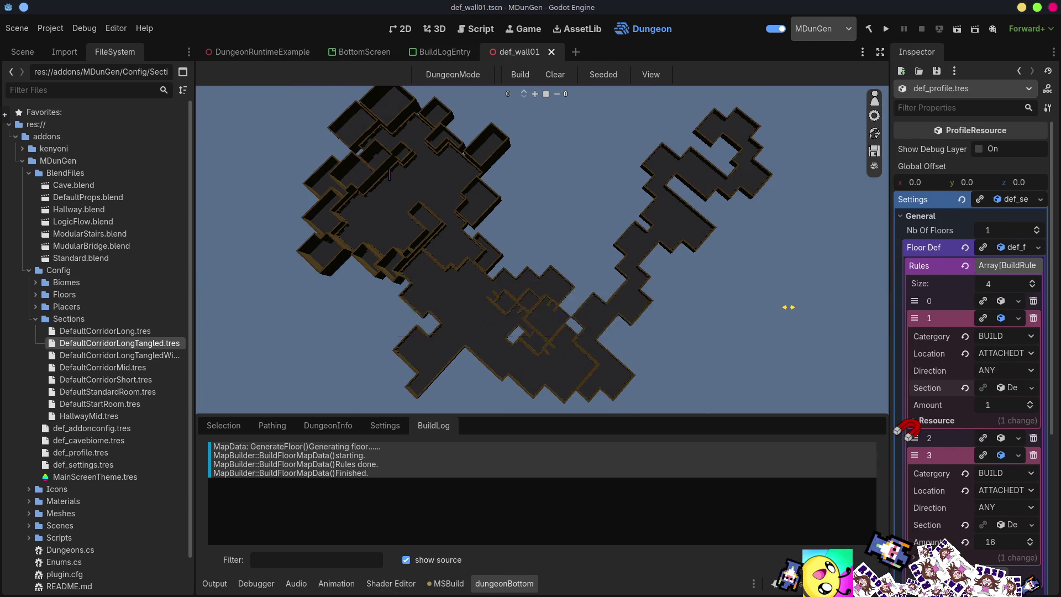
# - Enter distraction-free mode, fly closer, and rebuild the dungeon five times
pyautogui.click(881, 51)
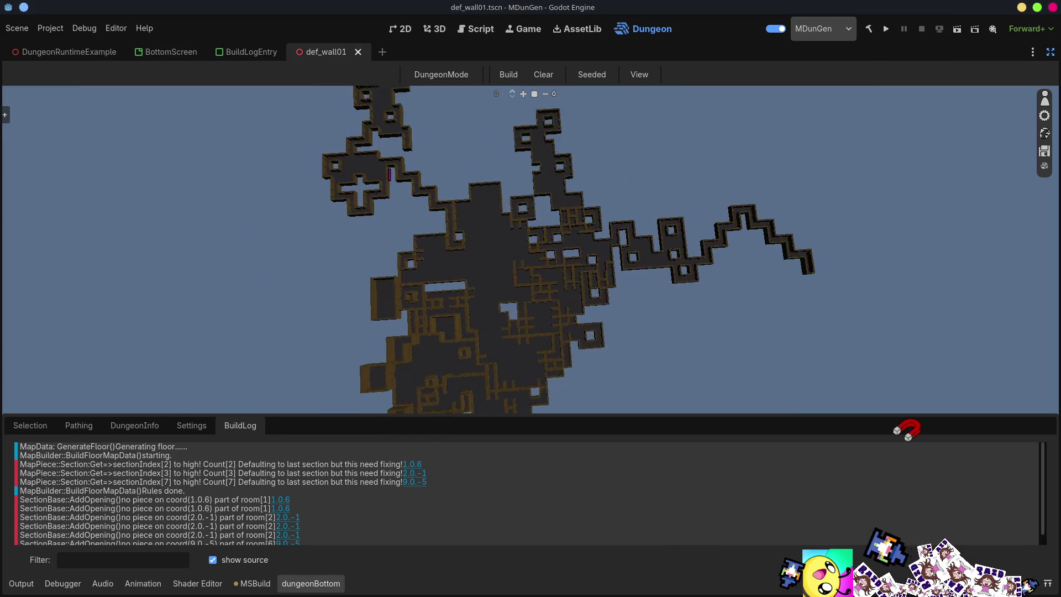
pyautogui.scroll(3, 390, 174)
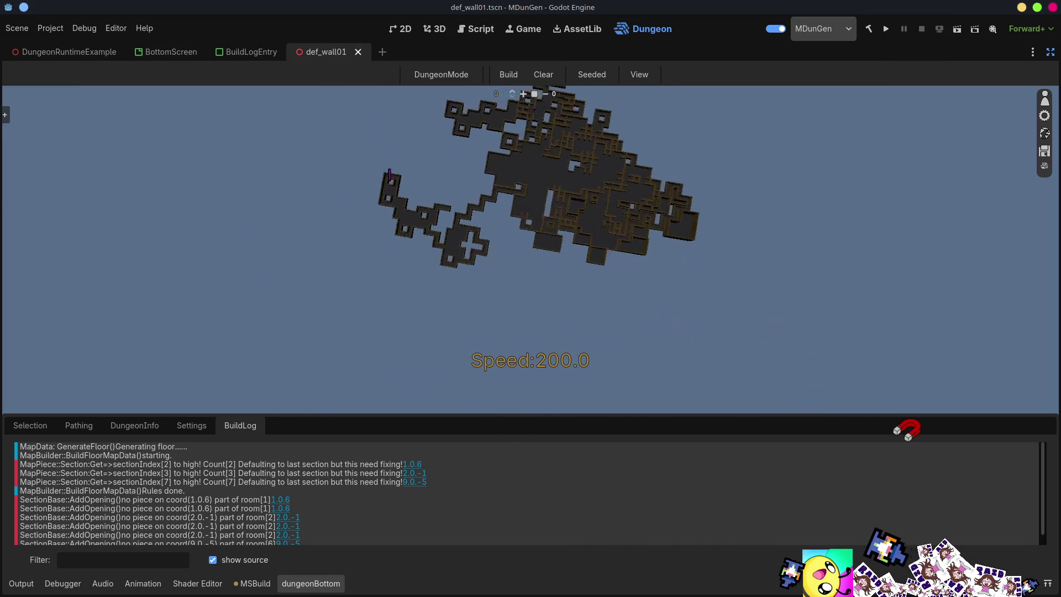
pyautogui.press('w')
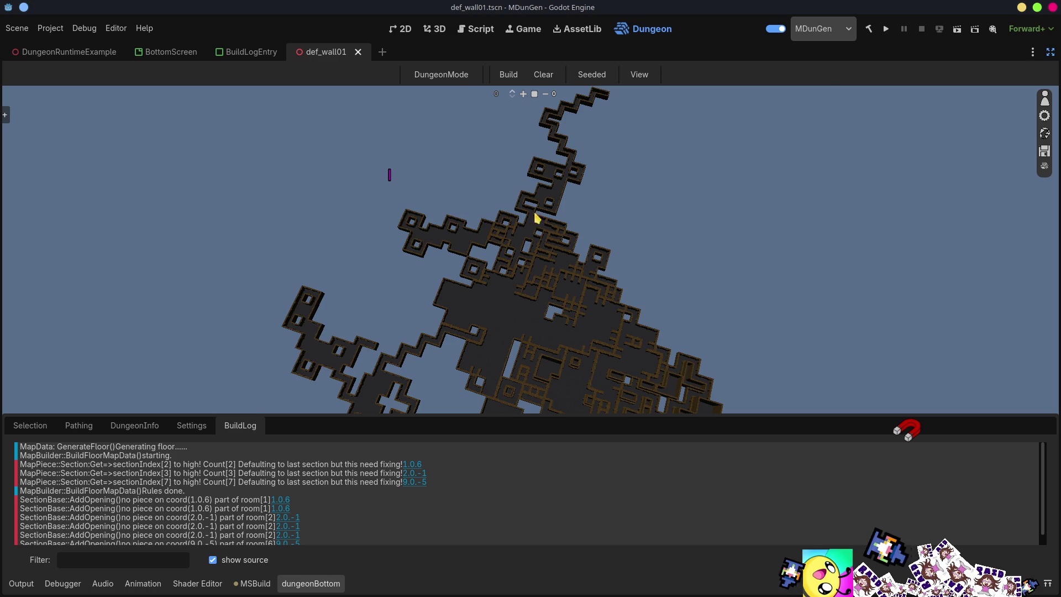
pyautogui.click(518, 76)
pyautogui.click(518, 76)
pyautogui.click(518, 75)
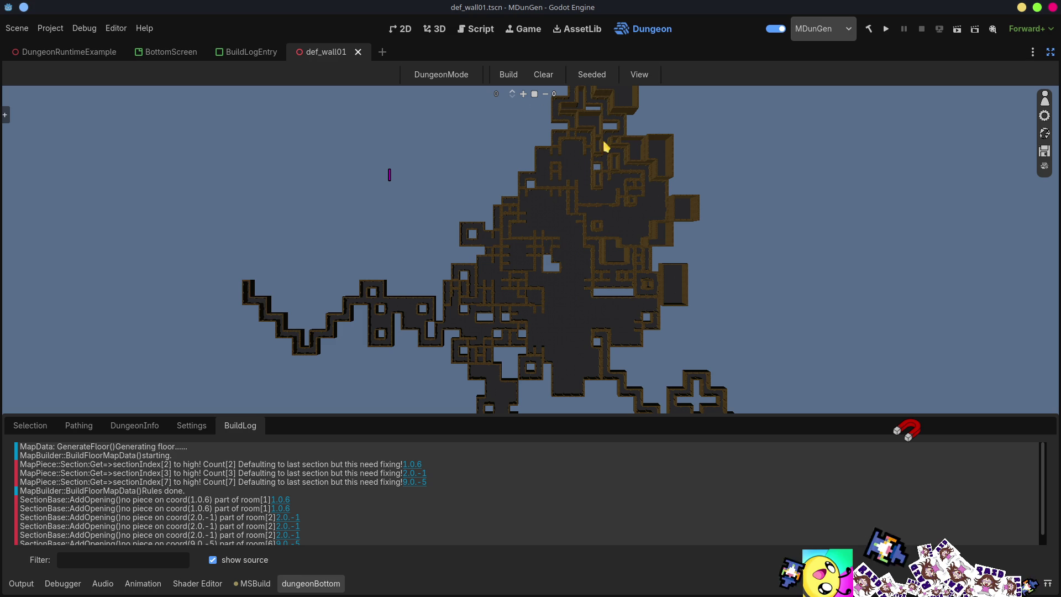
pyautogui.click(514, 78)
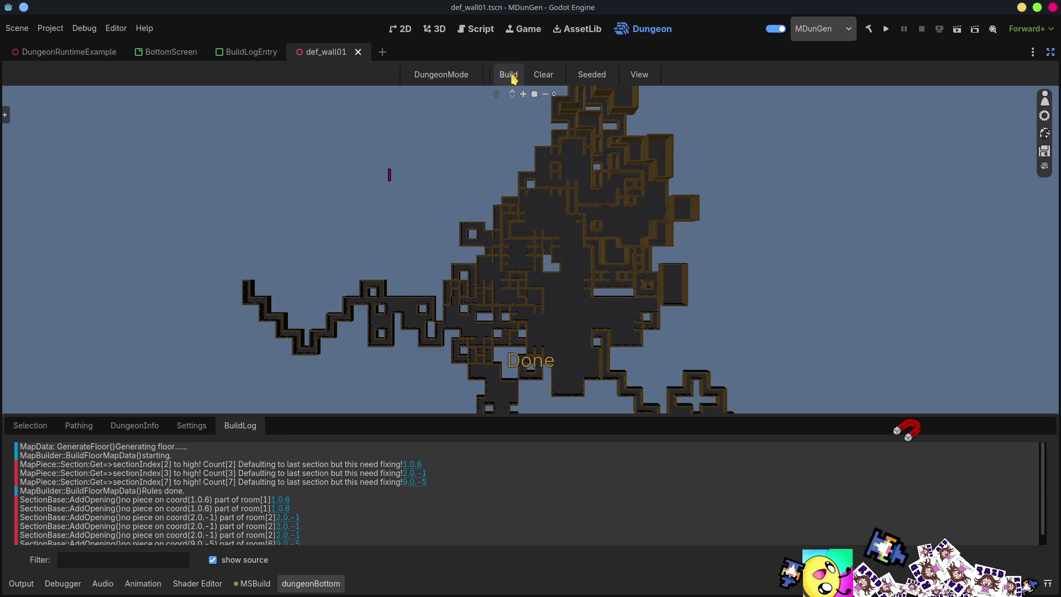
pyautogui.click(514, 79)
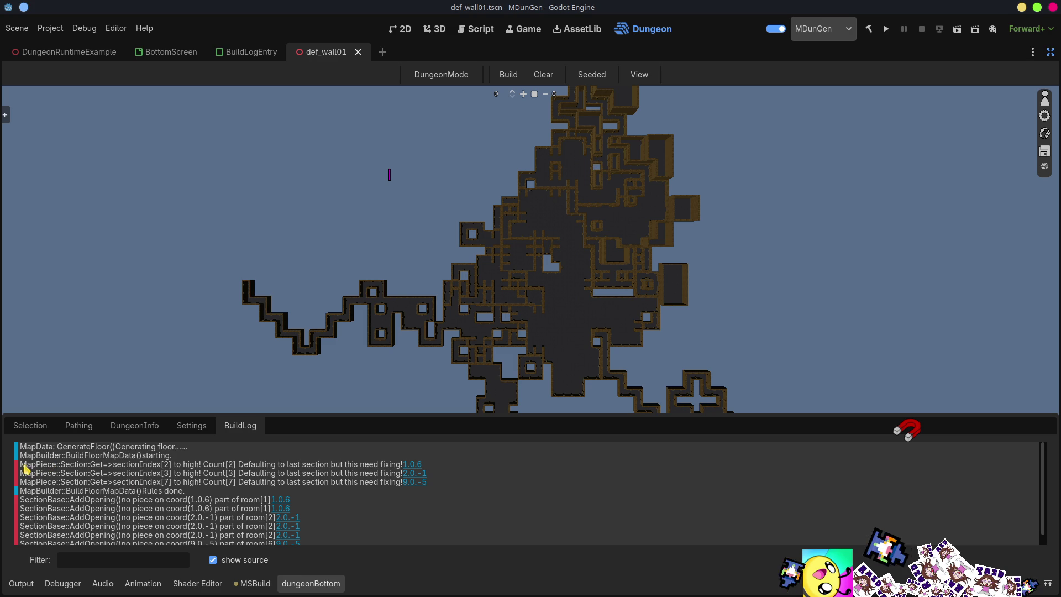
# - Jump to rooms 1.0.6, 9.0.-5 and 2.0.-1 from the log, enable Debug view, and rebuild
pyautogui.click(413, 466)
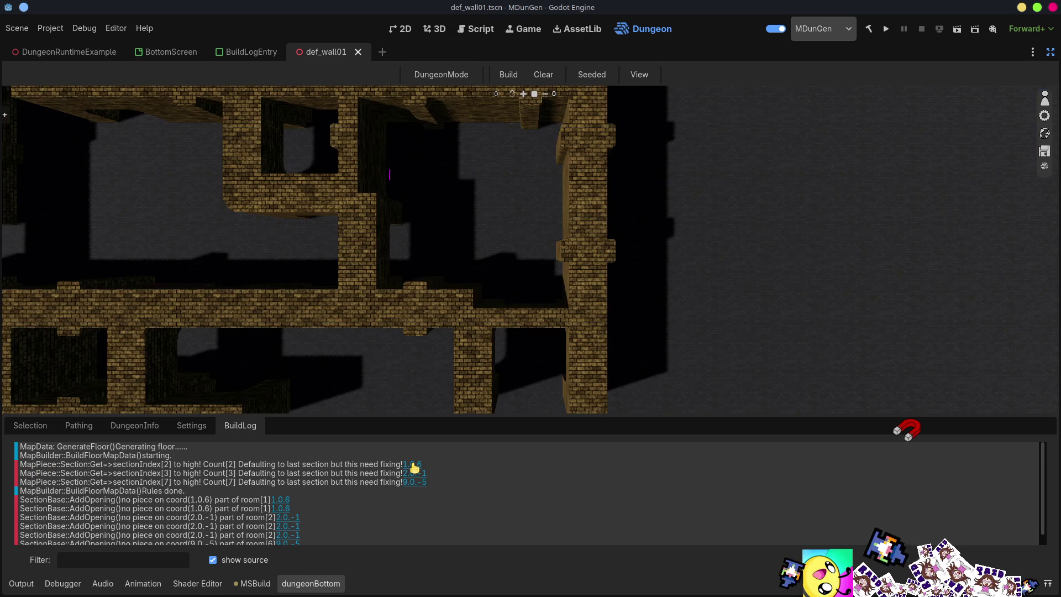
pyautogui.click(642, 75)
pyautogui.click(643, 162)
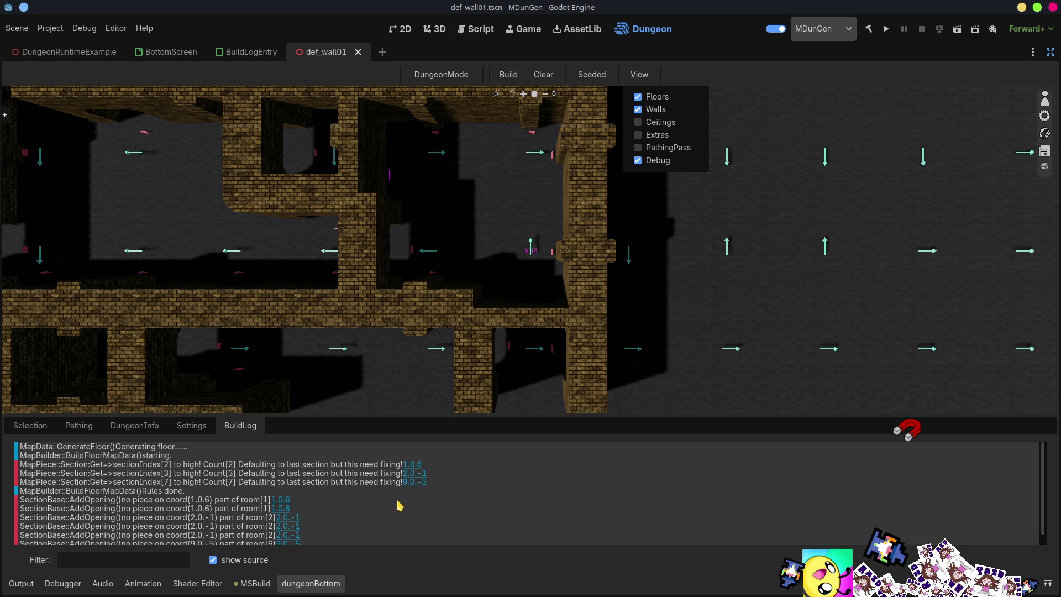
pyautogui.click(415, 482)
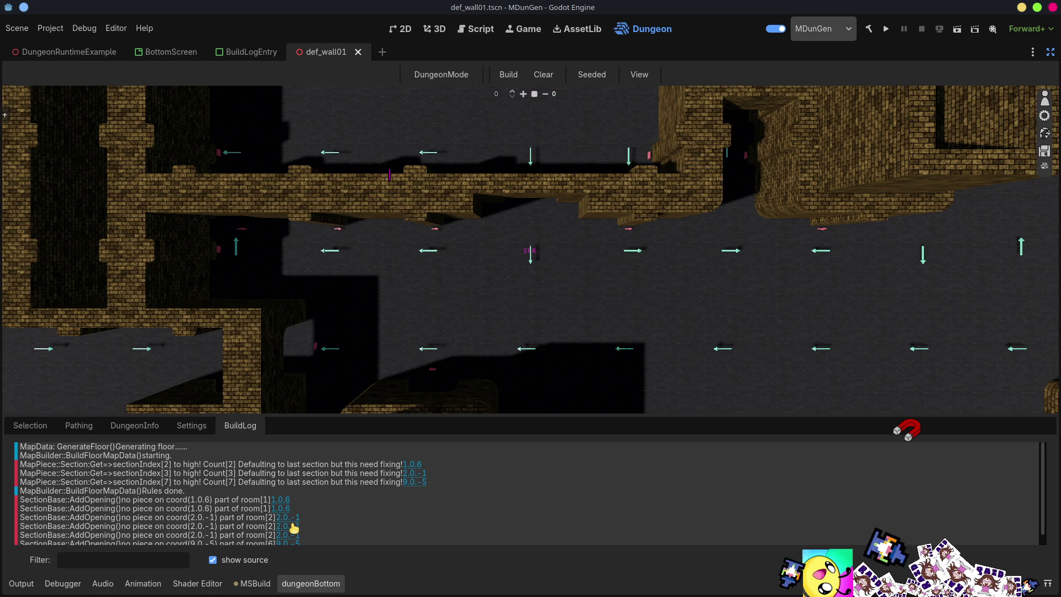
pyautogui.click(294, 527)
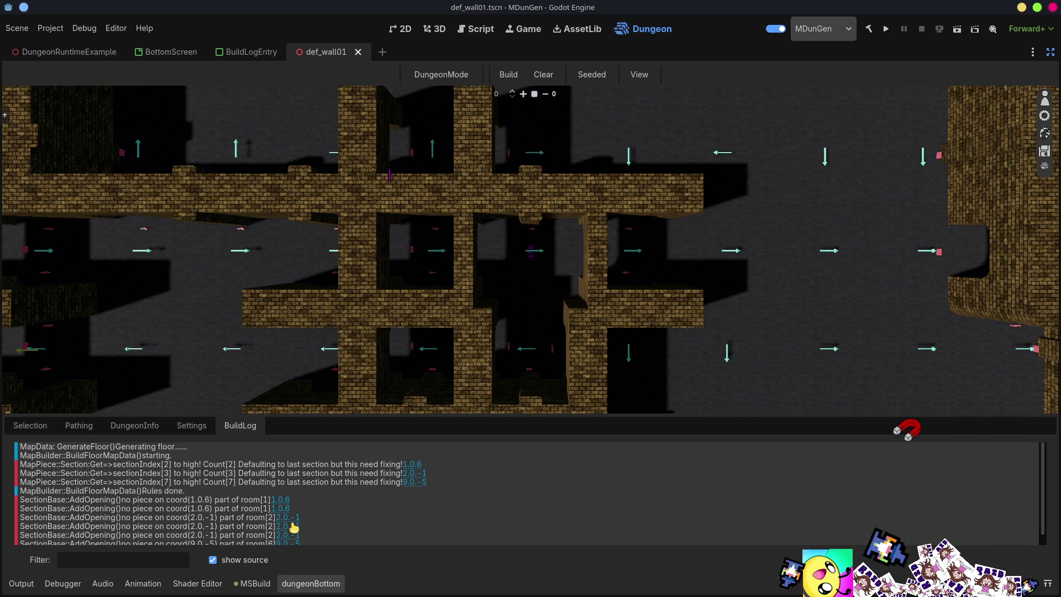
pyautogui.click(509, 75)
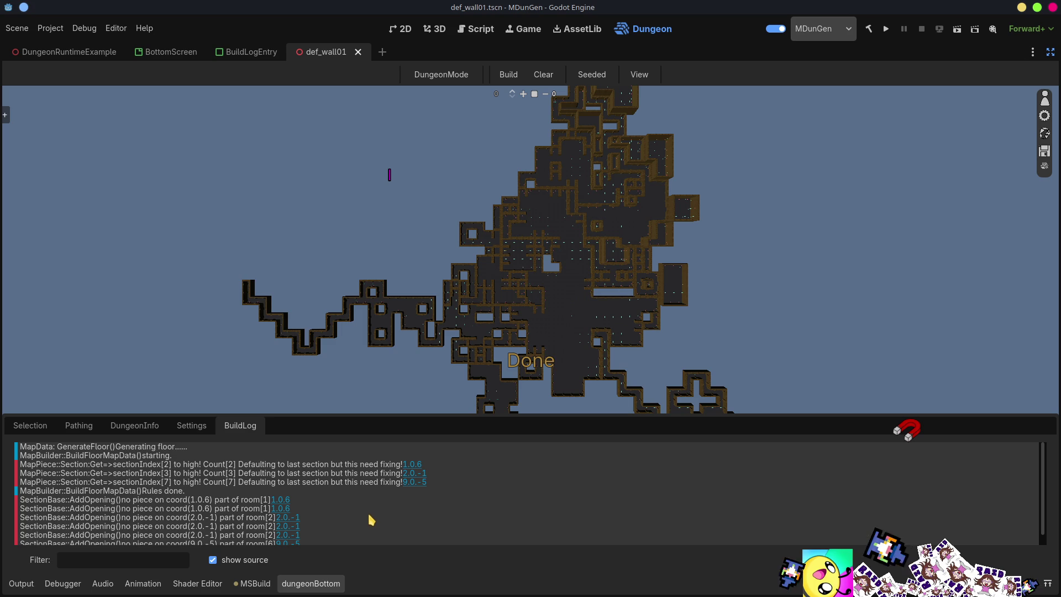
# - Switch generation from Seeded to Random, build three new layouts, and turn off log sources
pyautogui.click(596, 82)
pyautogui.click(511, 76)
pyautogui.click(517, 75)
pyautogui.click(518, 76)
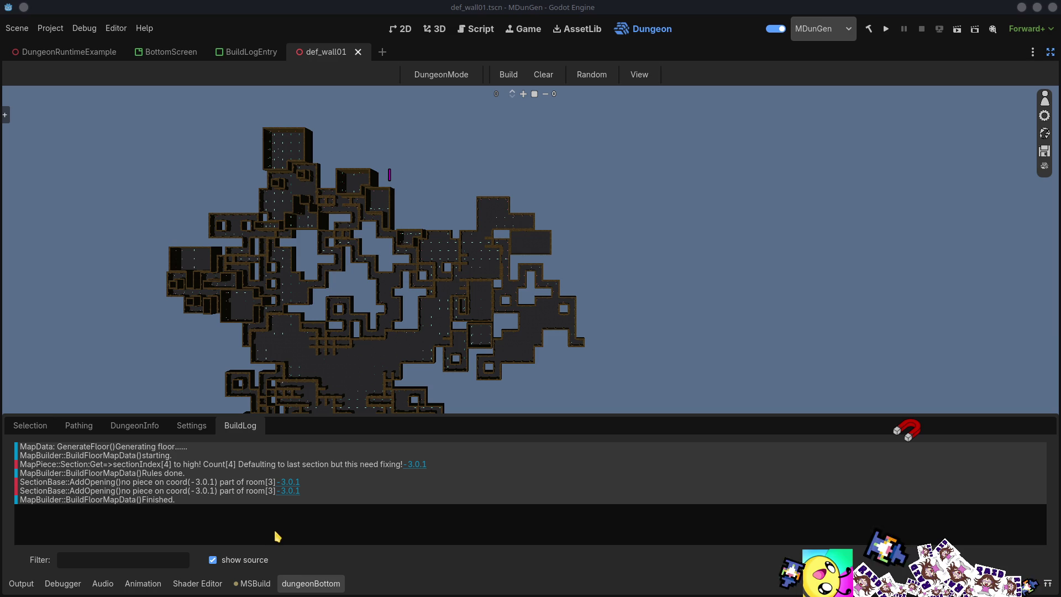
pyautogui.click(213, 560)
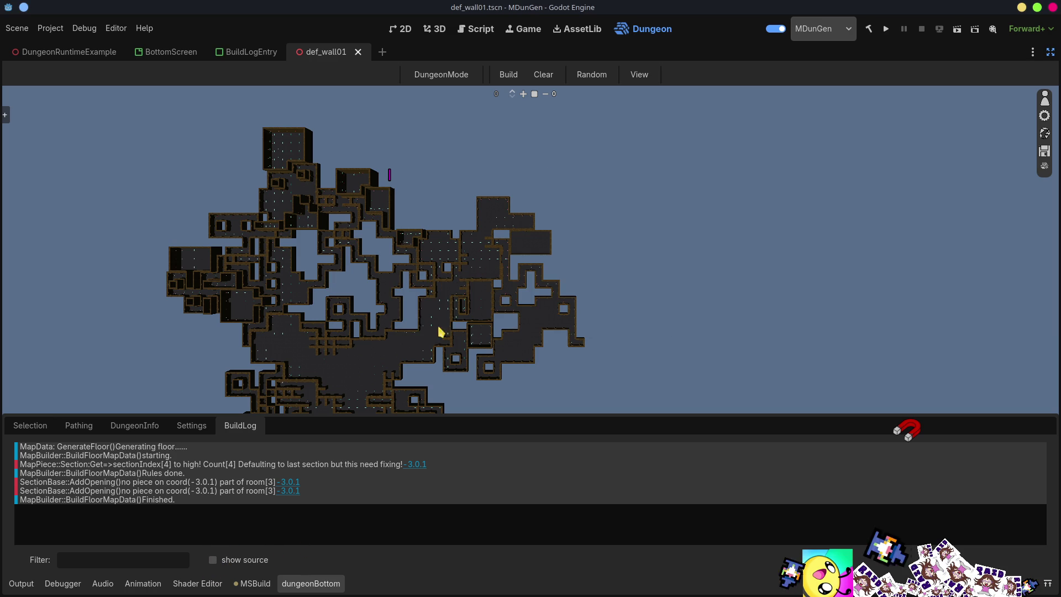
# - Toggle the MDunGen plugin off and on, then build a dungeon with the build log showing
pyautogui.click(777, 31)
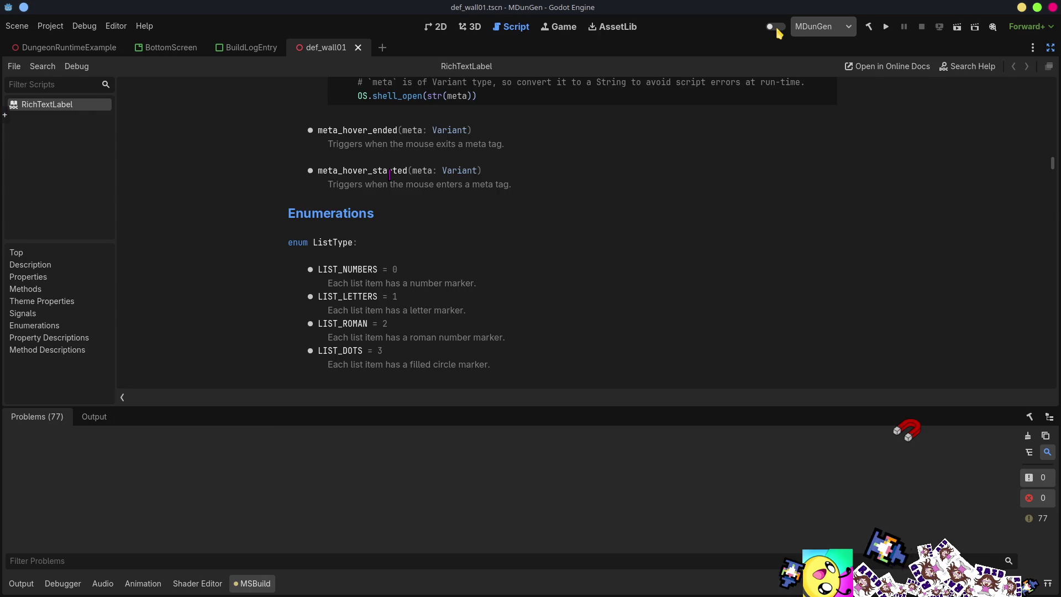
pyautogui.click(777, 31)
pyautogui.moveTo(148, 52)
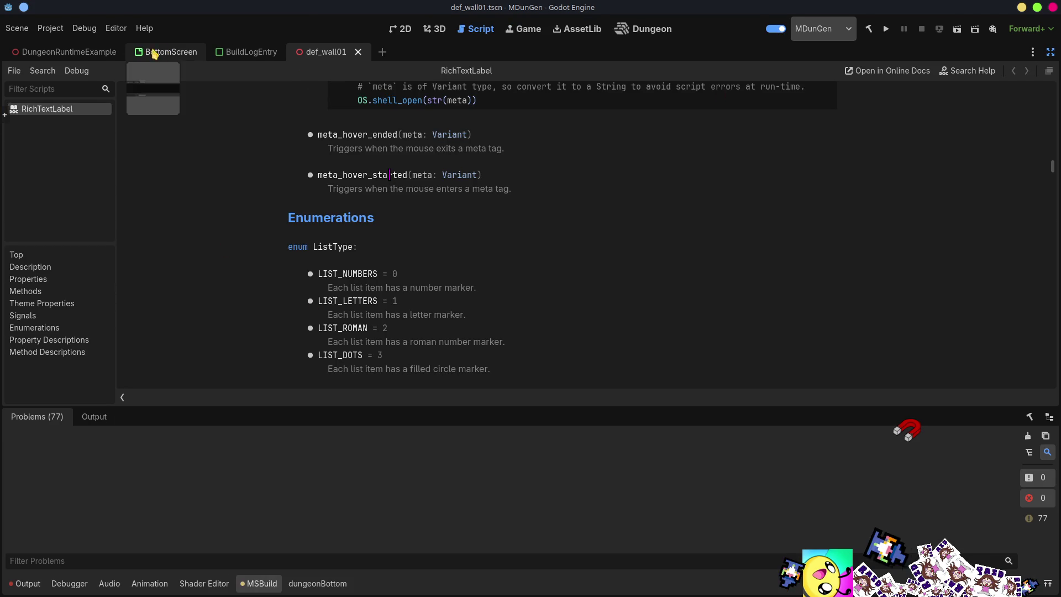
pyautogui.click(663, 31)
pyautogui.click(318, 583)
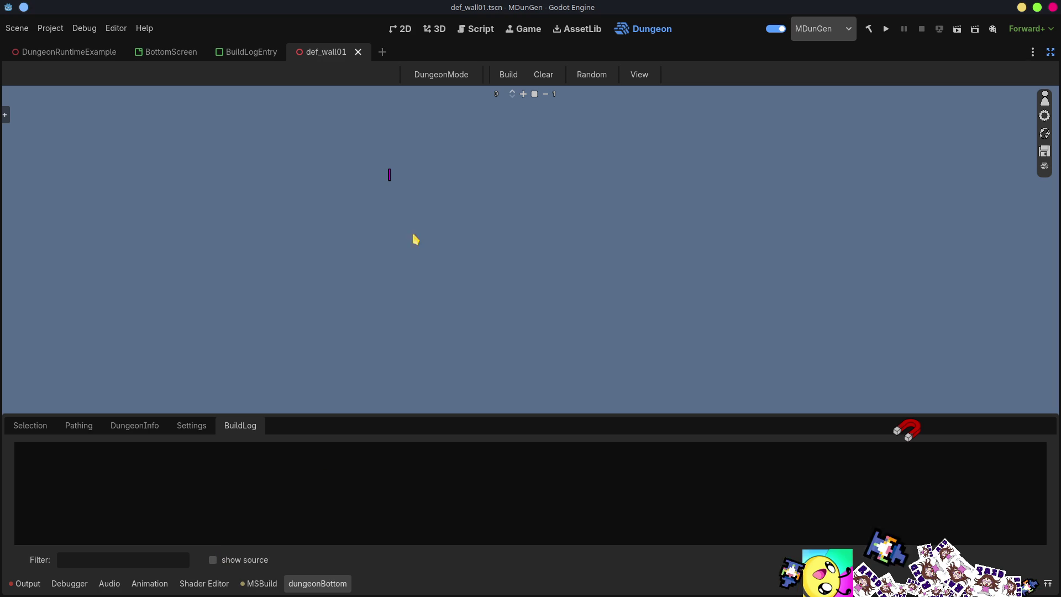
pyautogui.click(505, 74)
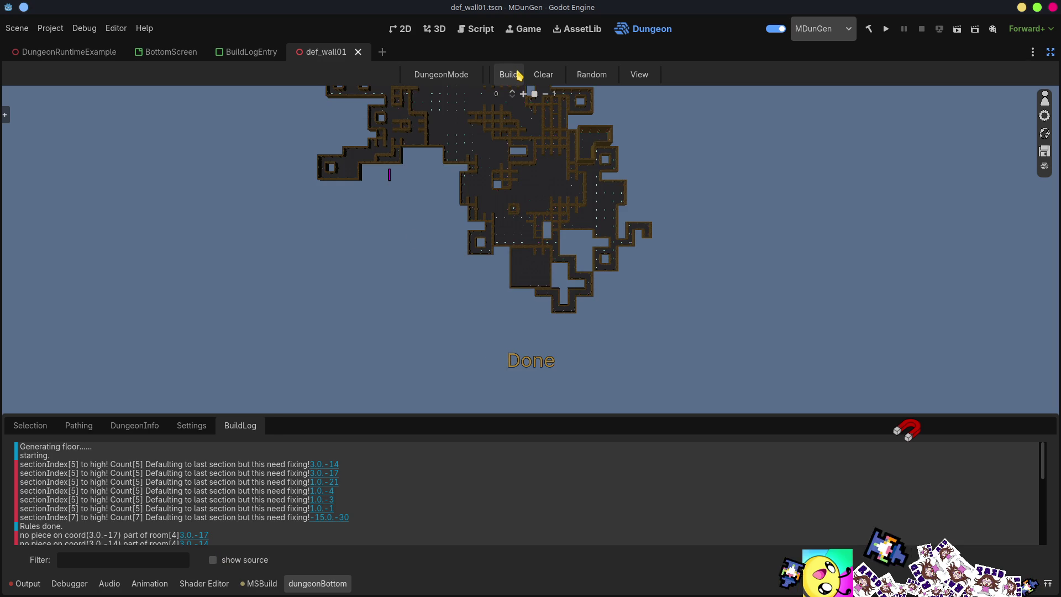
# - Disable the MDunGen plugin and reload the current project
pyautogui.click(775, 28)
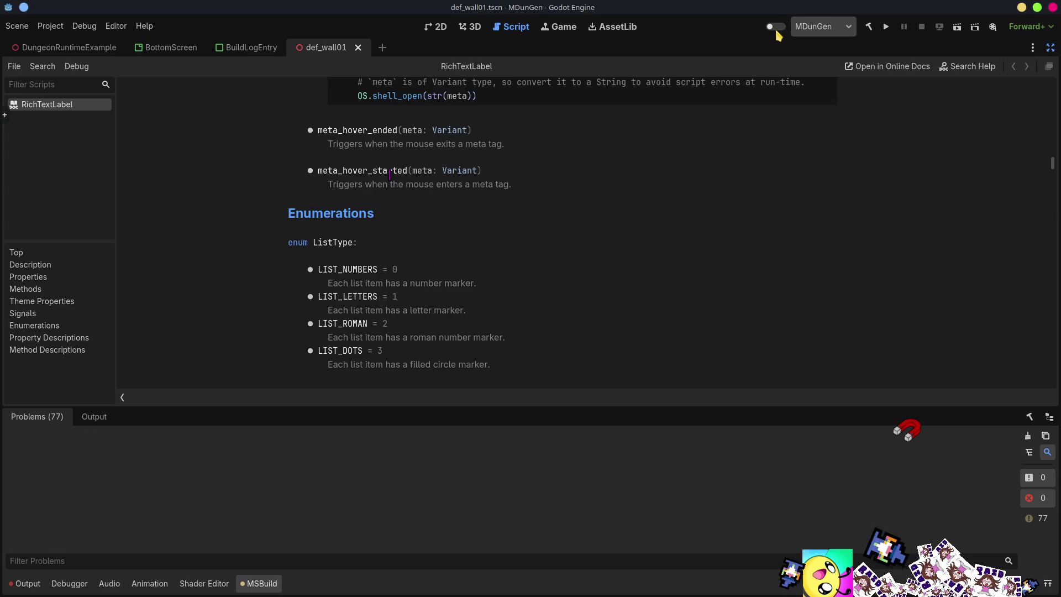
pyautogui.click(50, 29)
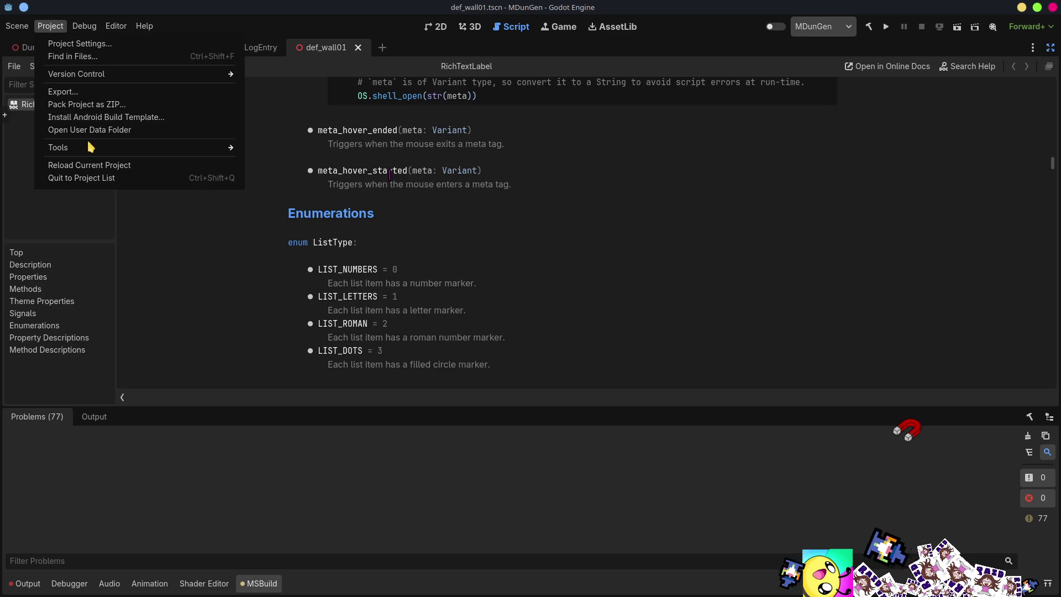
pyautogui.click(68, 168)
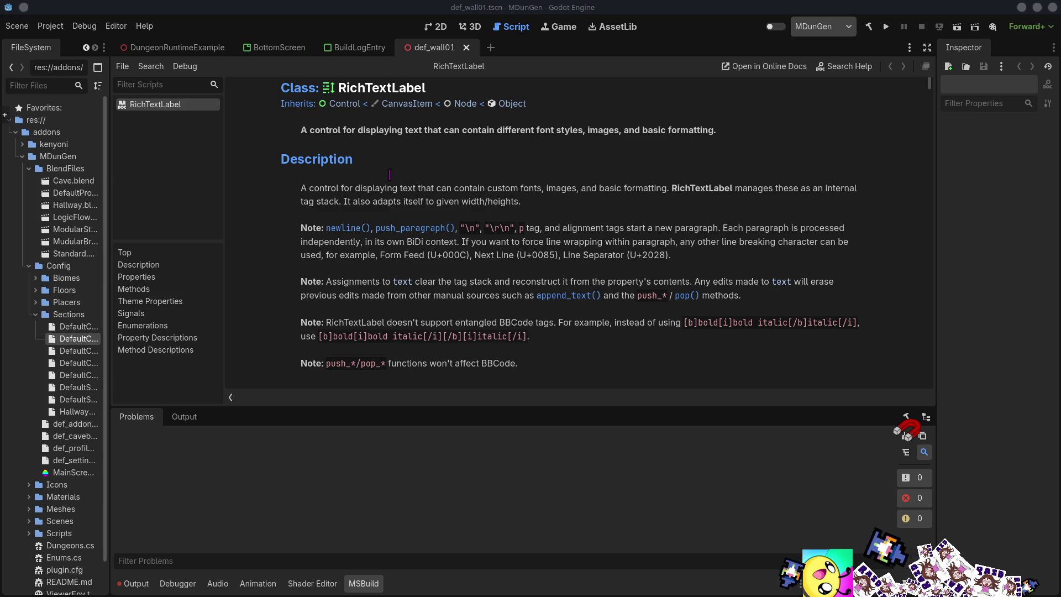
pyautogui.click(621, 137)
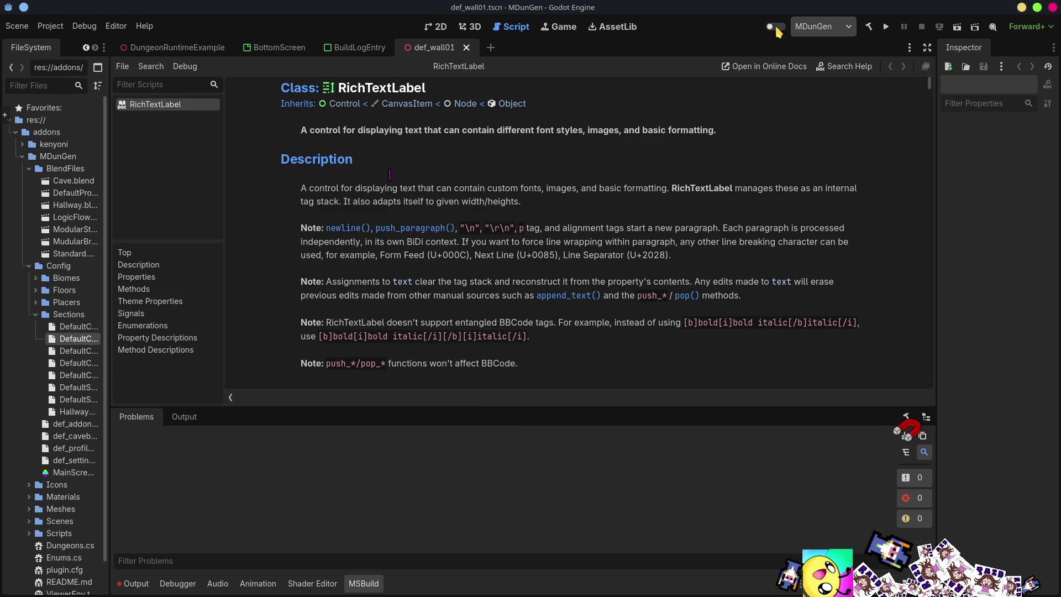
# - Re-enable the plugin, build a dungeon on the Dungeon screen, and clear the Output log
pyautogui.click(777, 28)
pyautogui.click(642, 31)
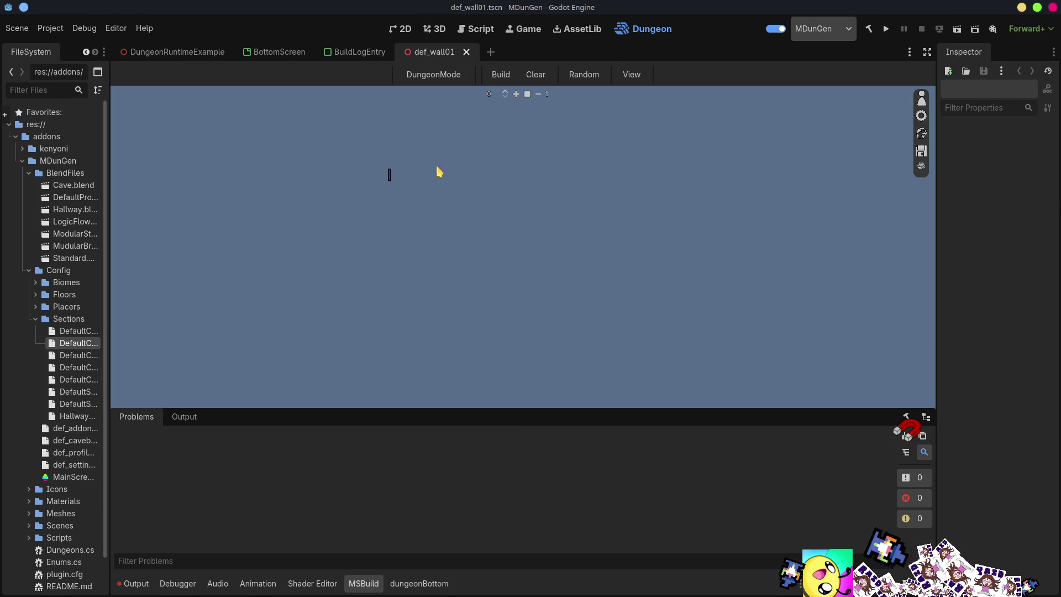
pyautogui.click(502, 77)
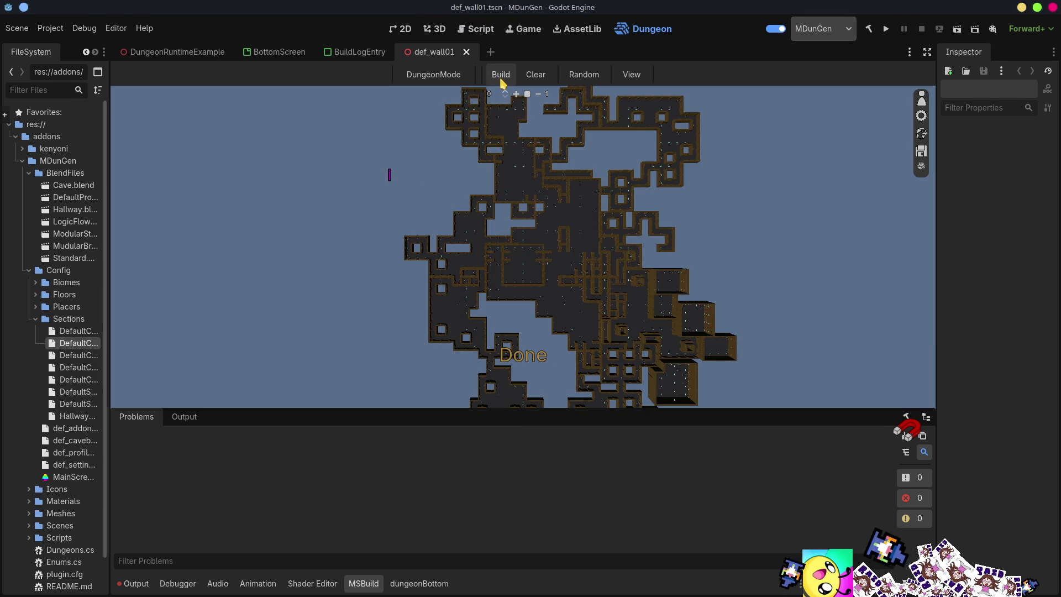
pyautogui.click(135, 583)
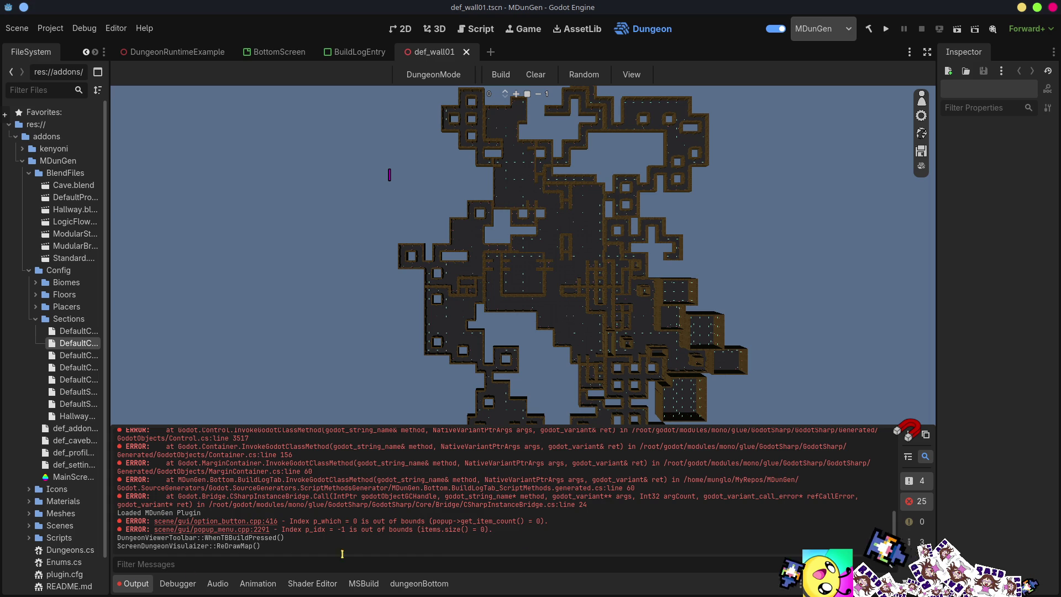
pyautogui.click(915, 432)
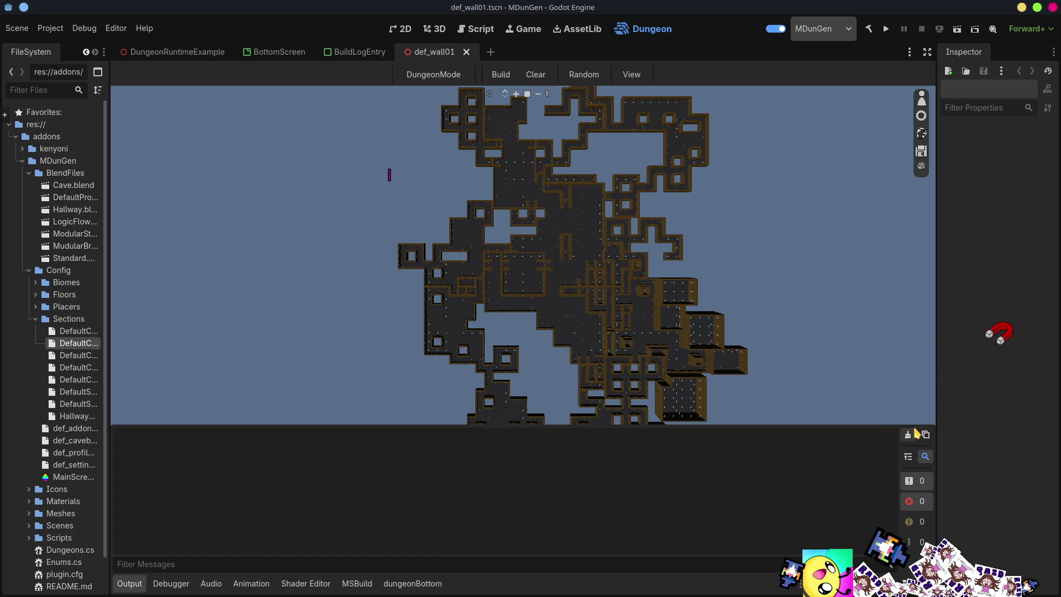
# - Clear and rebuild the dungeon twice, zoom in, and show the dungeon build log
pyautogui.click(510, 76)
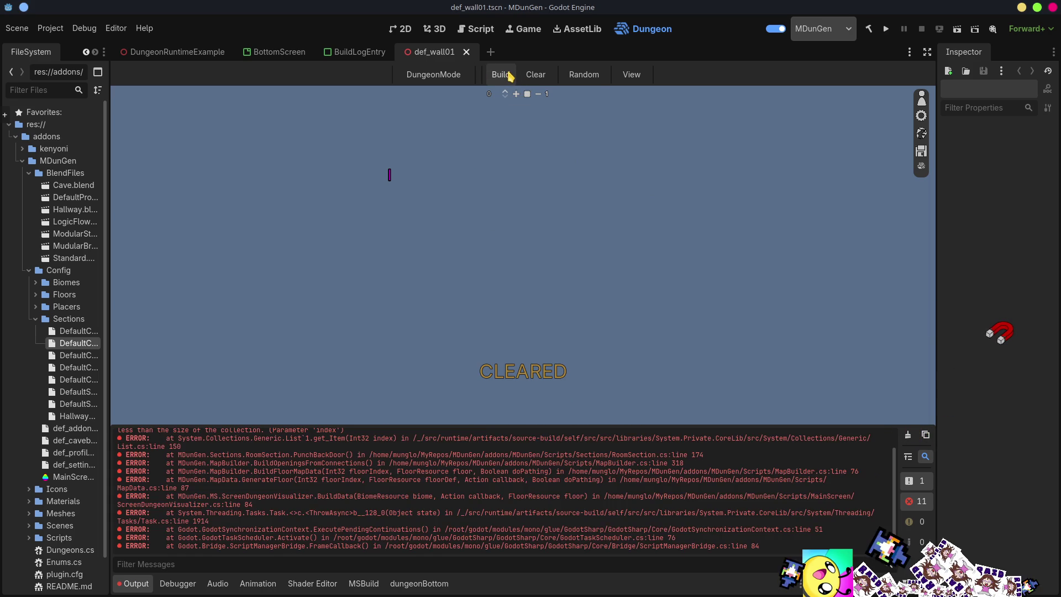
pyautogui.click(510, 75)
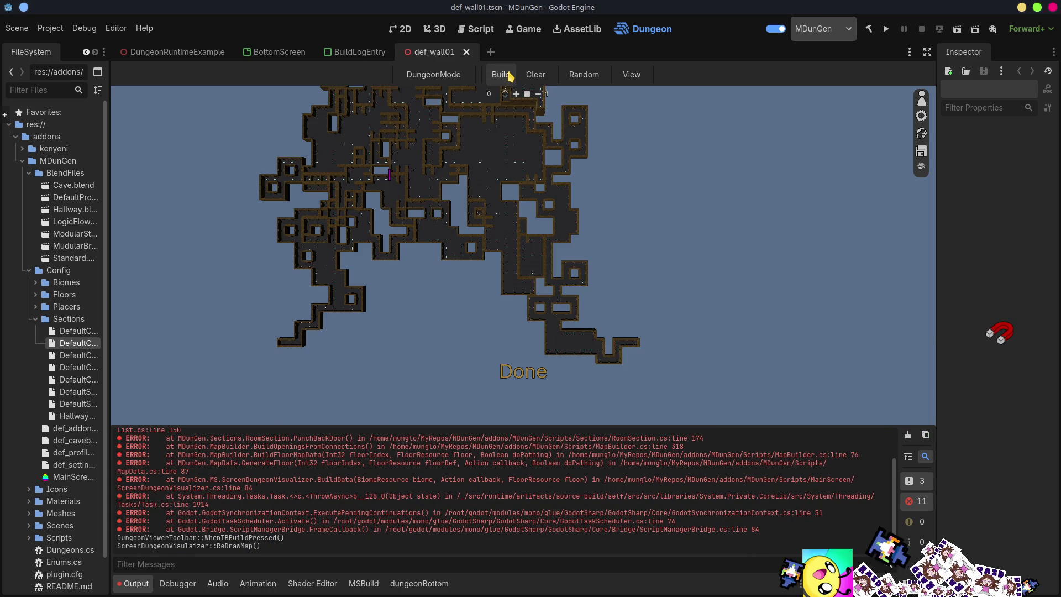
pyautogui.click(509, 75)
pyautogui.scroll(2, 523, 254)
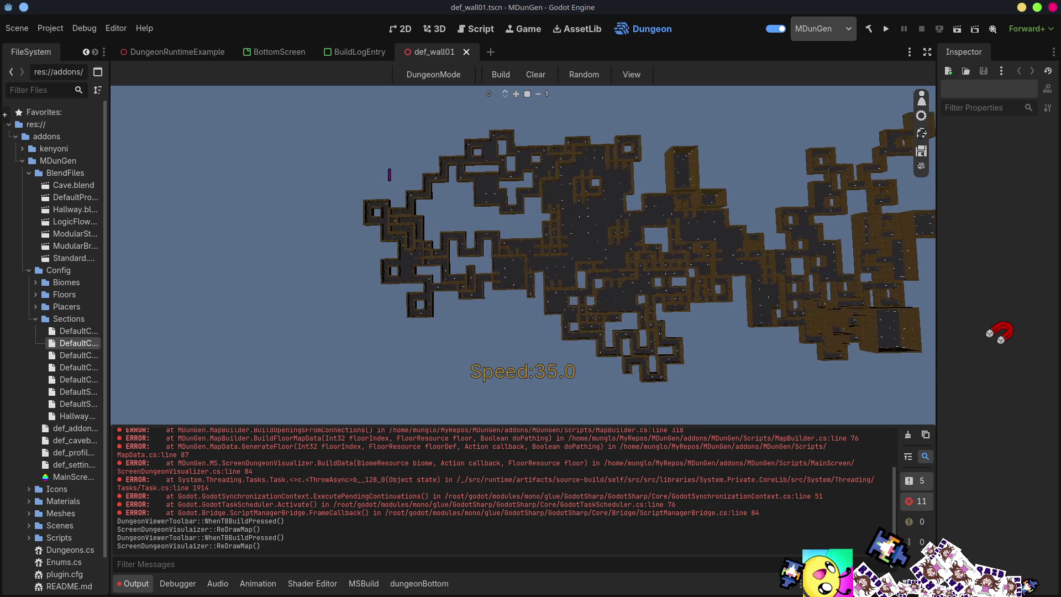
pyautogui.scroll(2, 523, 254)
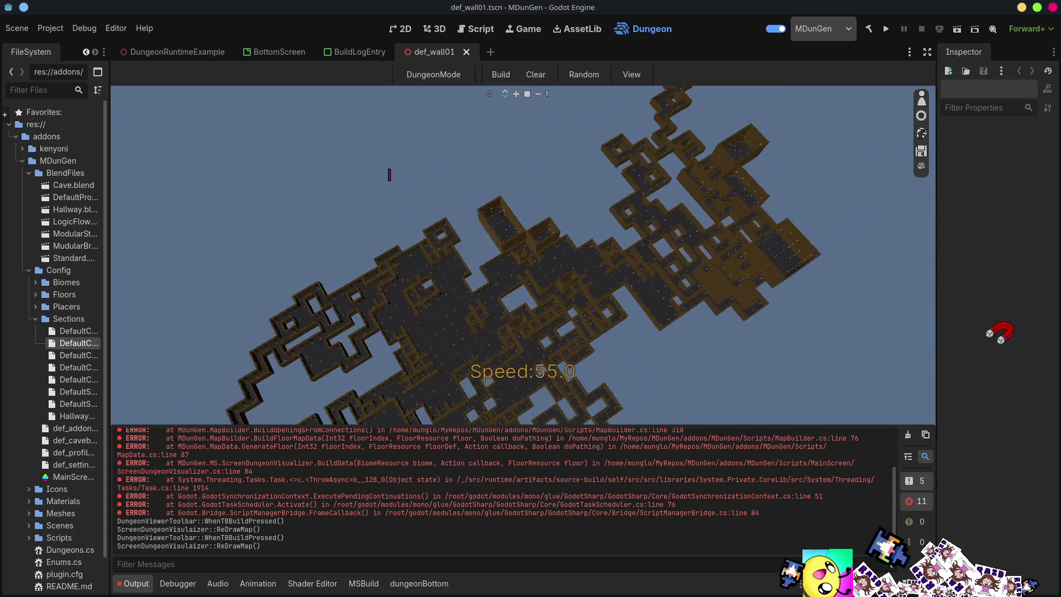
pyautogui.click(412, 585)
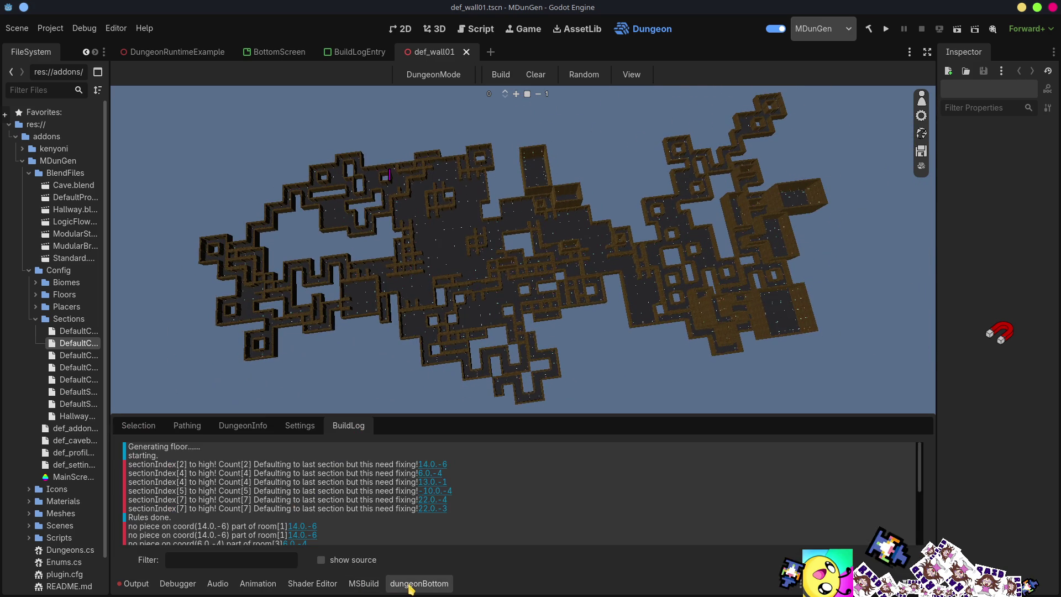